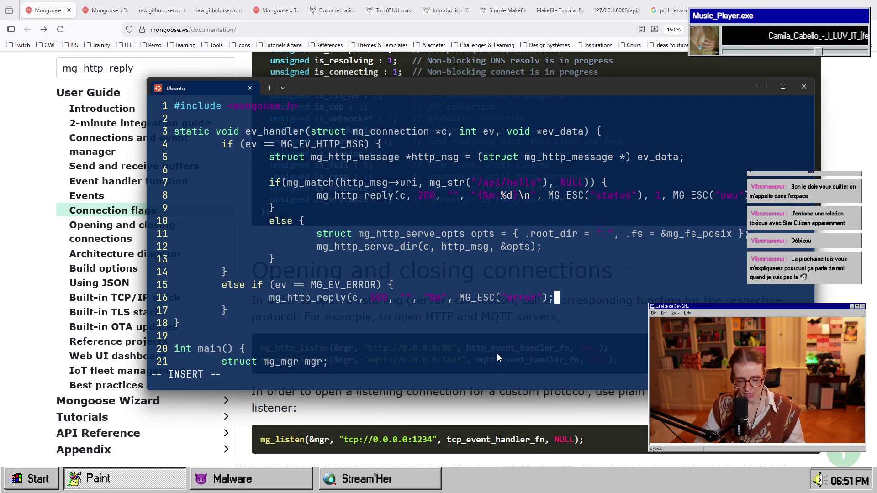
Save main.c in Vim and build the project with make from the shell.
key("Escape")
type(":w")
key("Return")
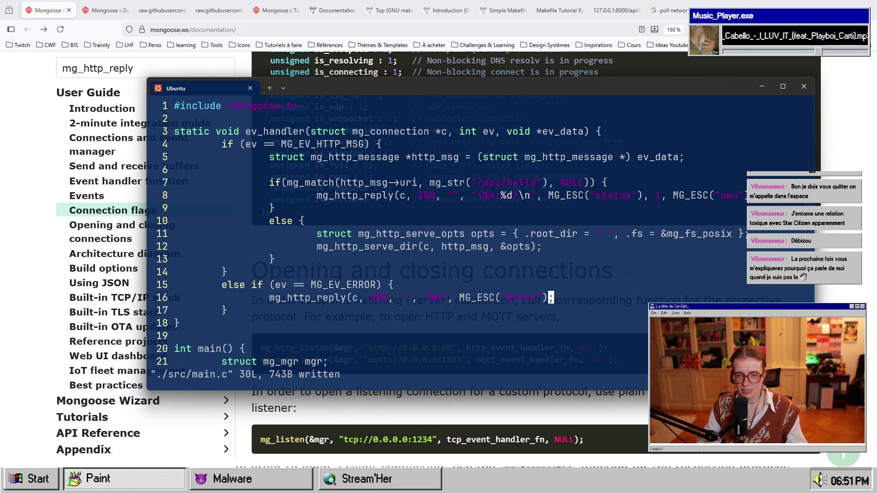
key("ctrl+z")
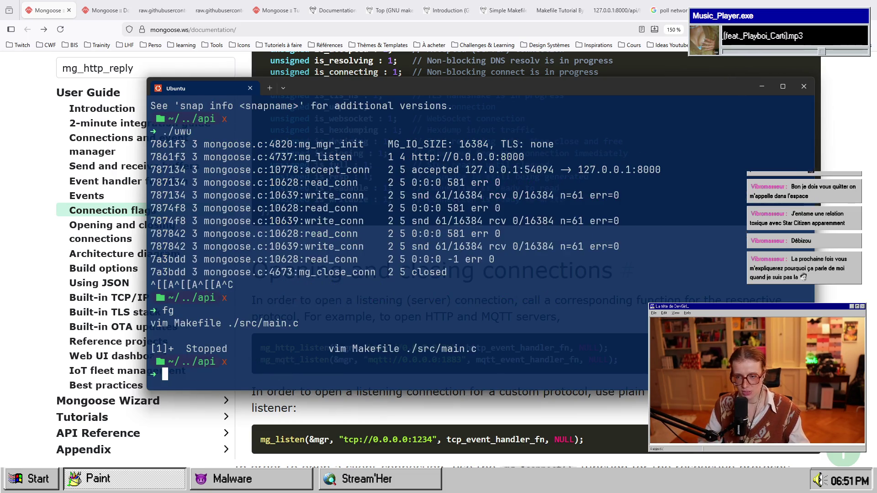
type("make")
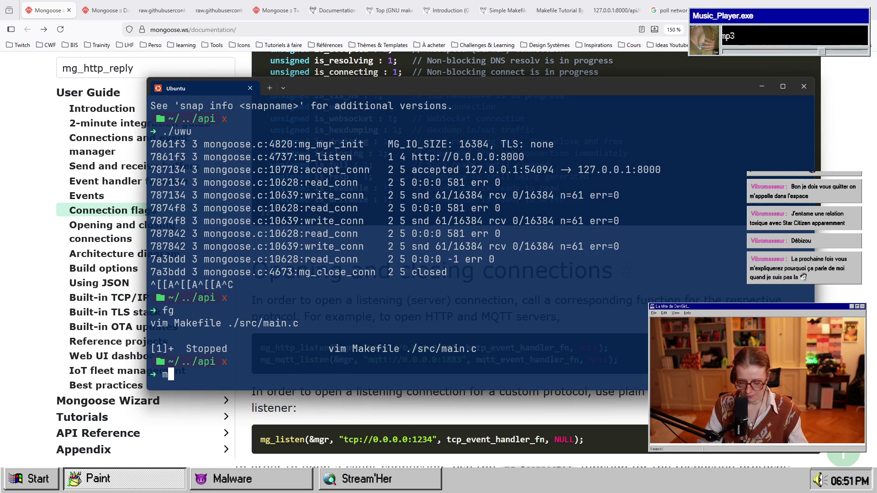
key("Return")
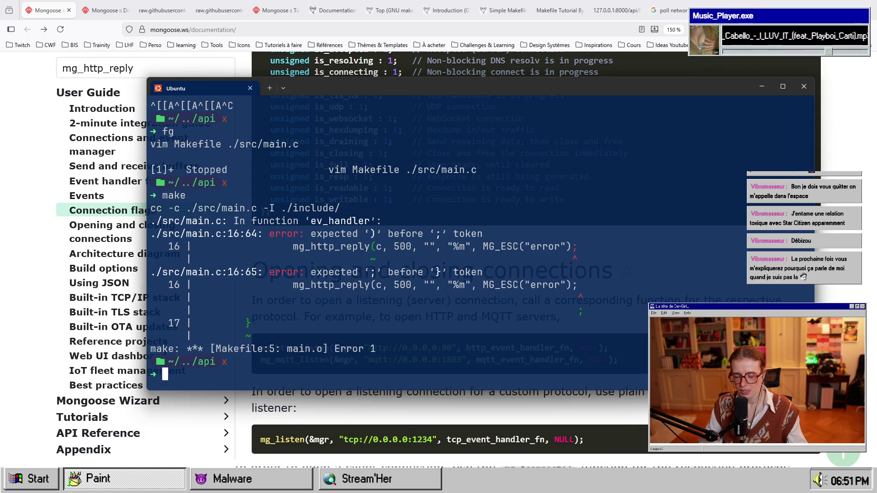
Return to Vim with fg, add the missing ')' on line 16, and save.
type(":")
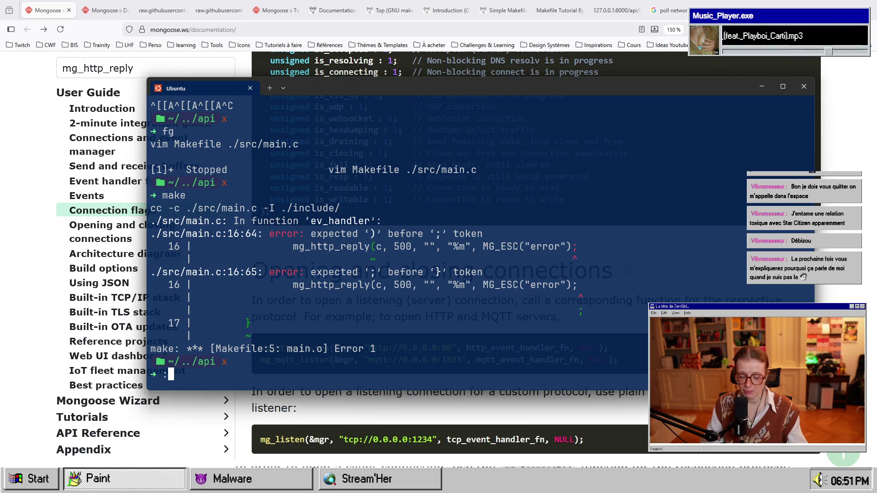
key("BackSpace")
type("fg")
key("Return")
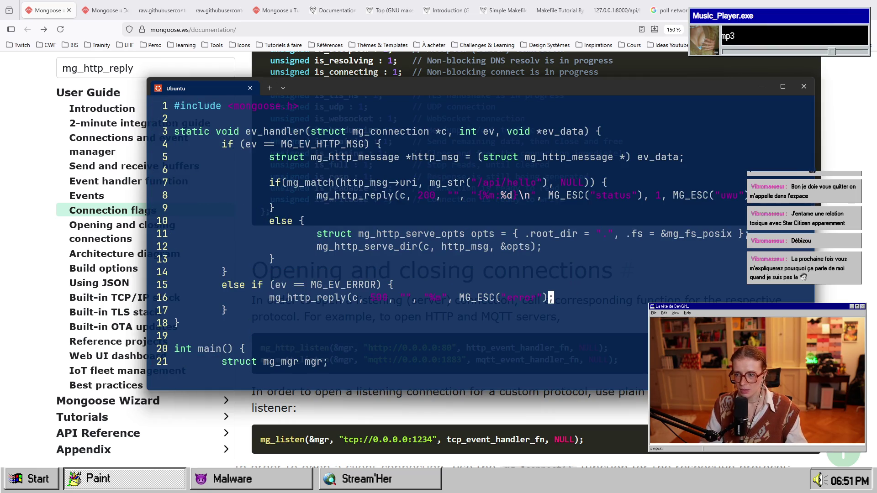
key("i")
type(")")
key("Escape")
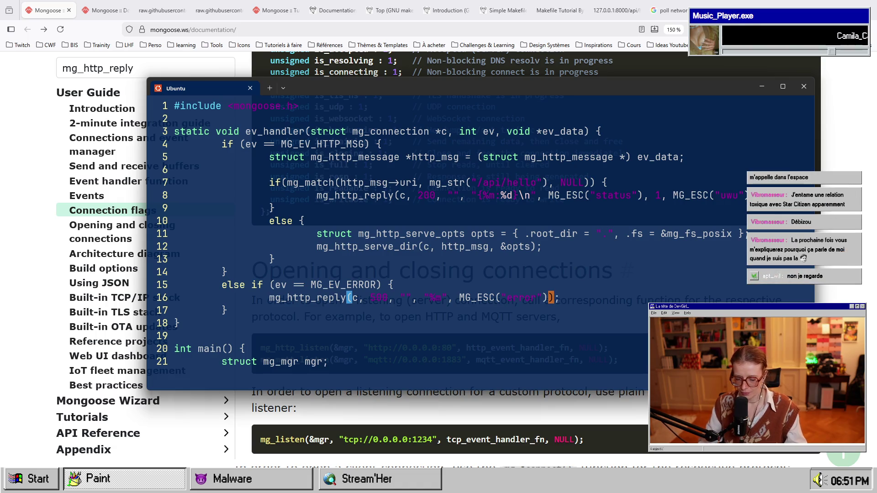
type(":w")
key("Return")
Rebuild with make and start the uwu server with ./uwu.
key("ctrl+z")
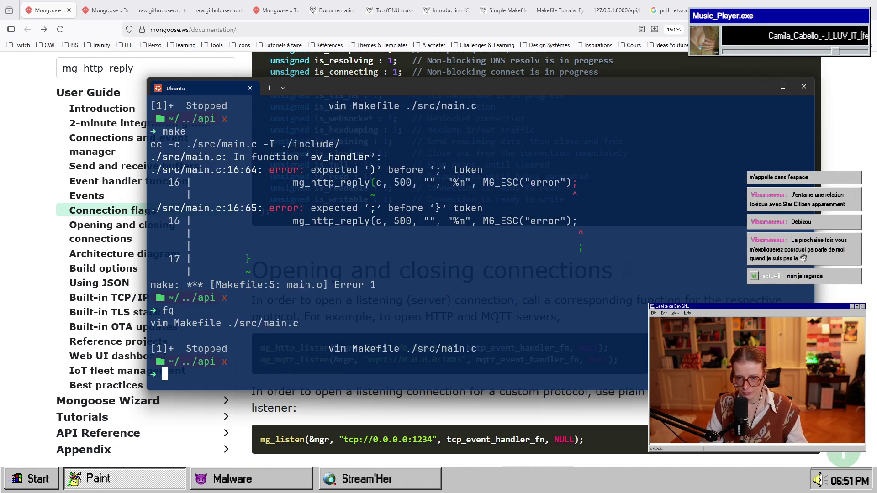
type("make")
key("Return")
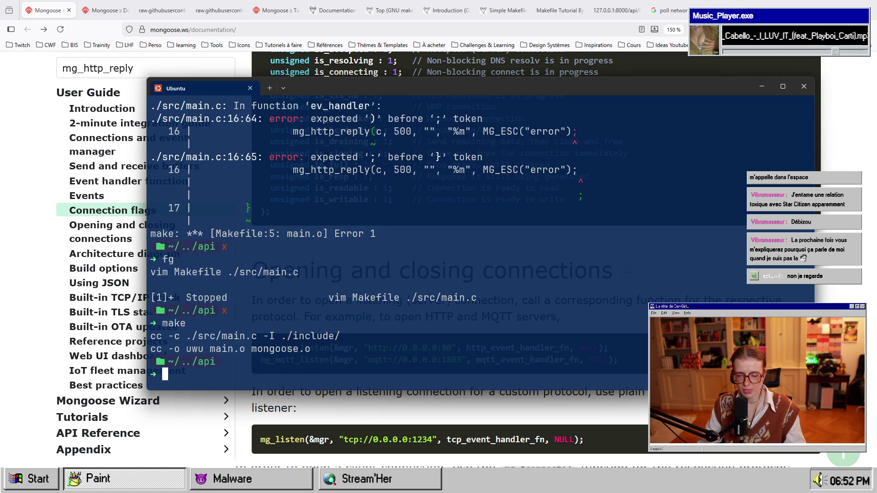
type("./uwu")
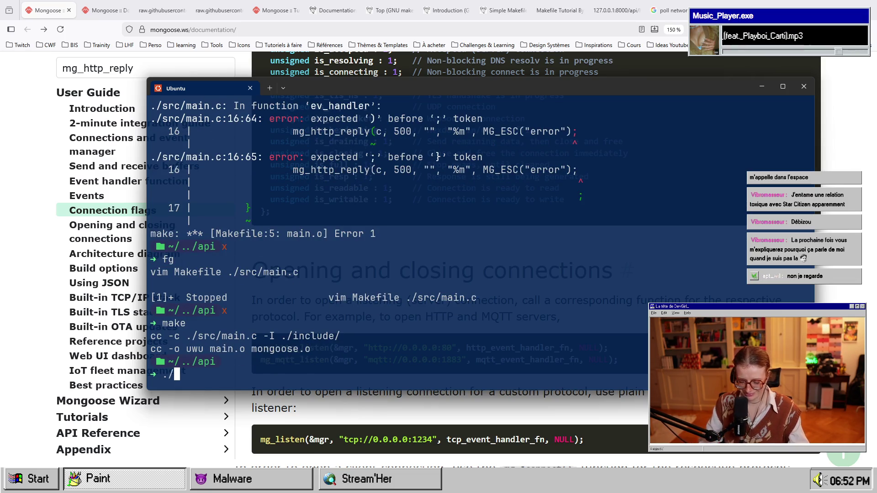
key("Return")
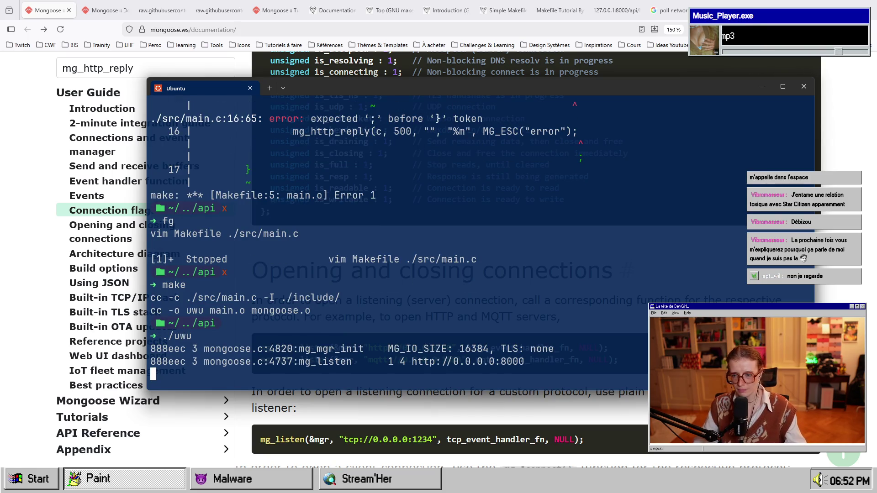
left_click(669, 10)
Shorten the 127.0.0.1:8000/api/hello address to /api/h and load it, getting Not found.
left_click(614, 10)
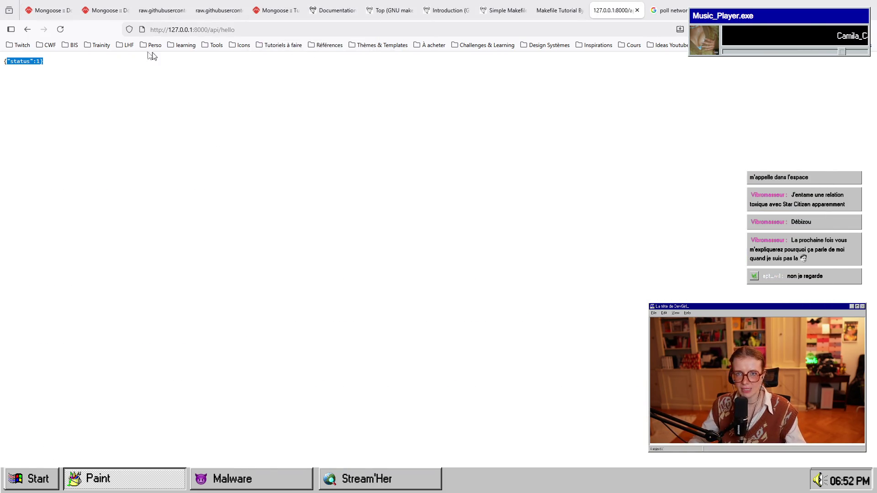
double_click(227, 29)
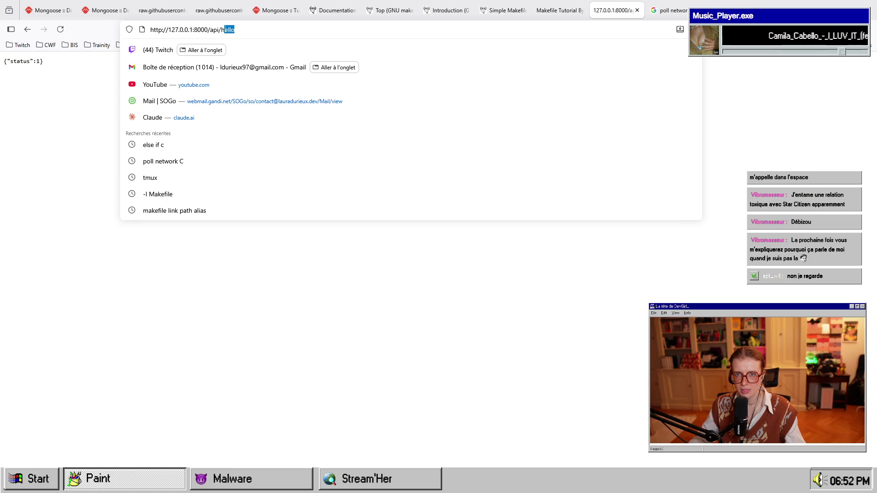
key("BackSpace")
key("Return")
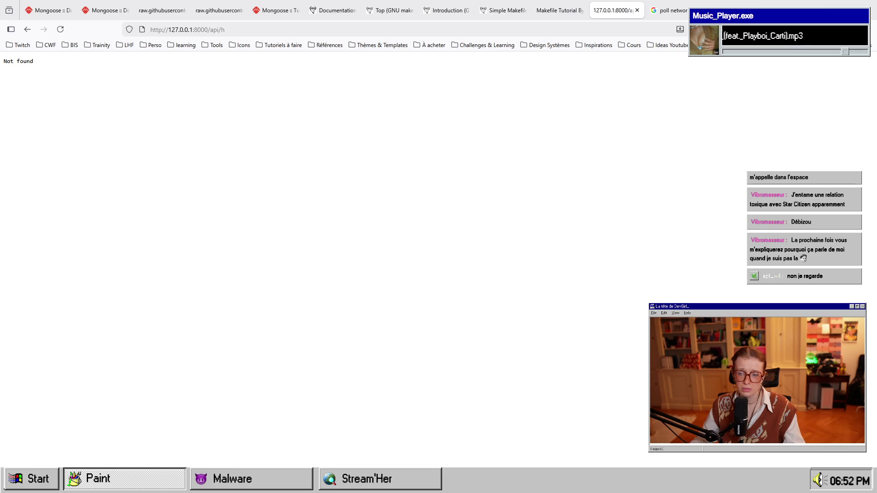
Compare the terminal's server log with the browser responses for each request.
key("alt+Tab")
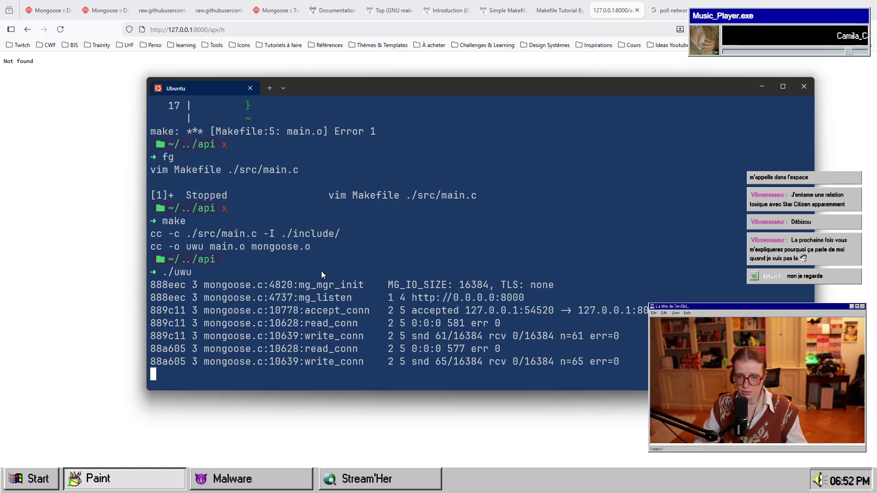
left_click(60, 29)
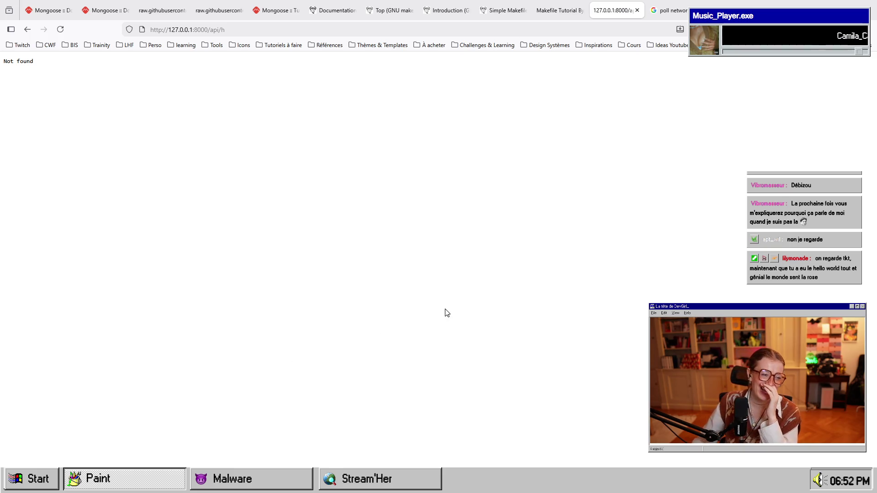
key("alt+Tab")
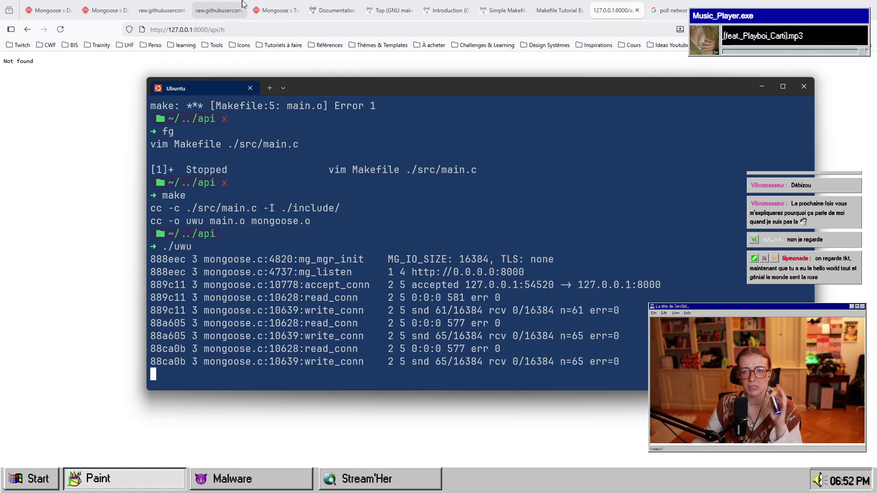
left_click(95, 4)
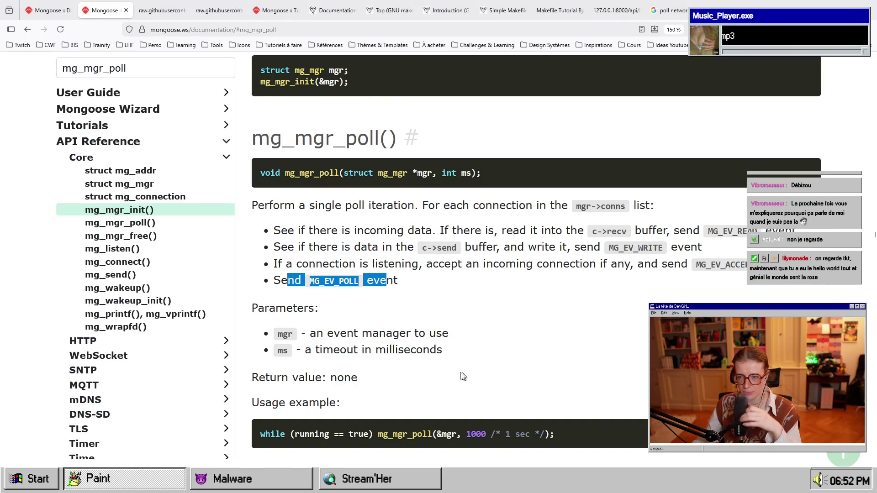
Scroll the Mongoose user guide past Connection flags and Build options toward Using JSON.
left_click(48, 10)
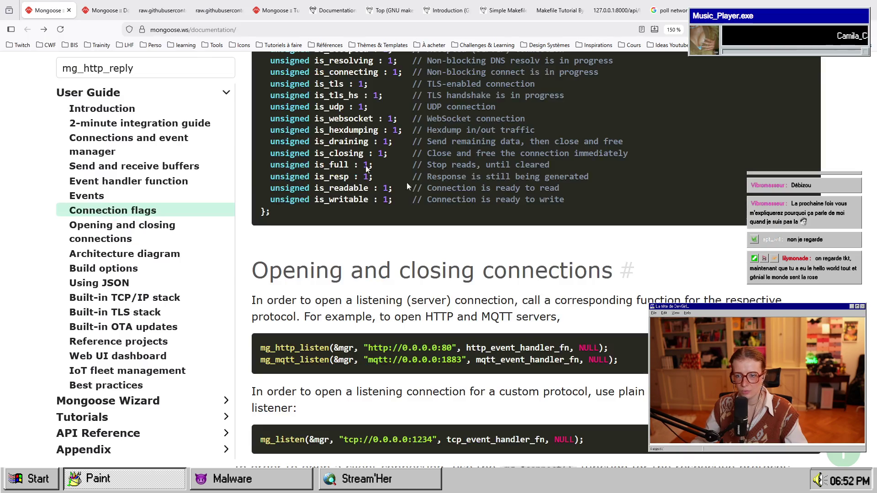
scroll(521, 294, "up", 4)
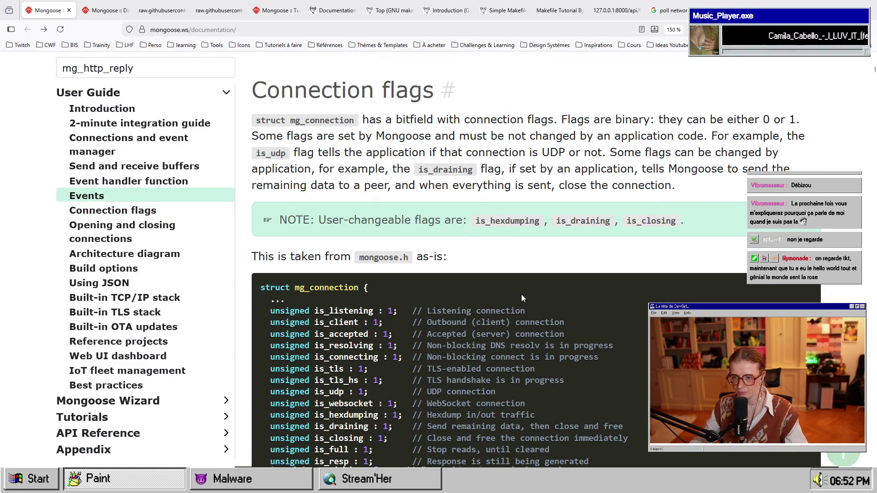
scroll(521, 294, "down", 12)
scroll(523, 298, "down", 20)
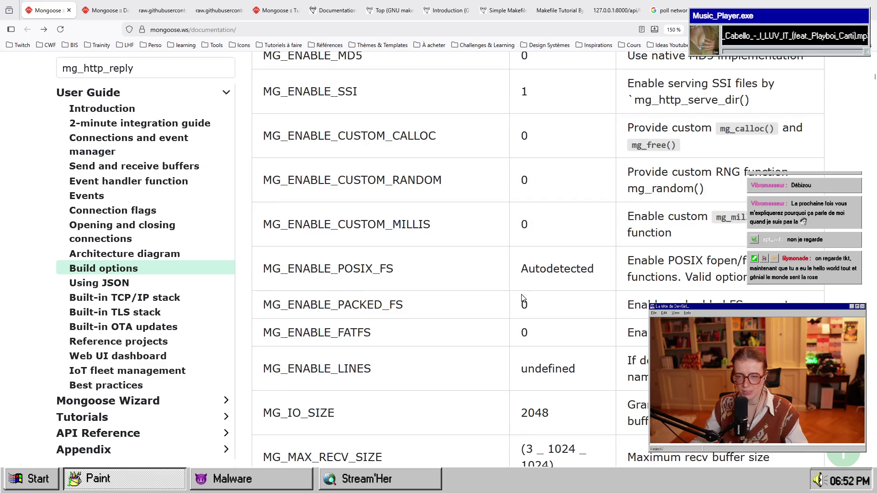
scroll(523, 298, "down", 7)
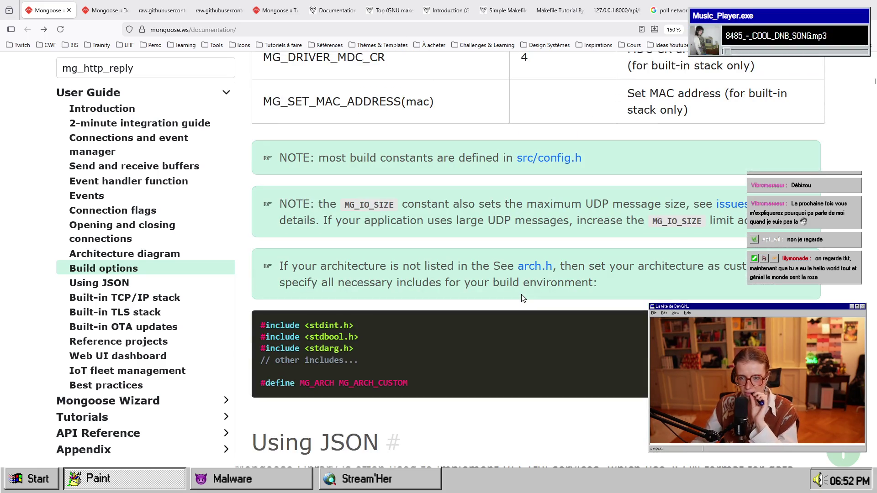
scroll(523, 297, "down", 8)
scroll(523, 297, "up", 3)
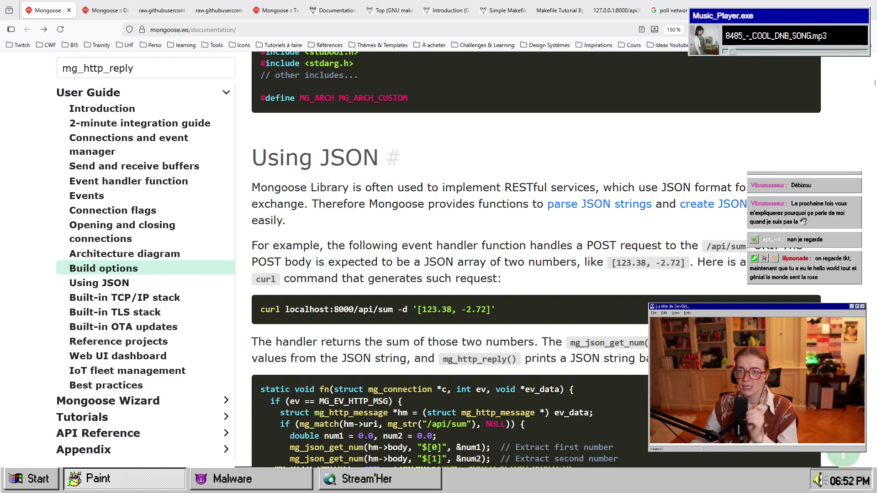
Highlight the library description, 'RESTful services' and 'use JSON format' phrases while reading.
left_click_drag(243, 191, 526, 188)
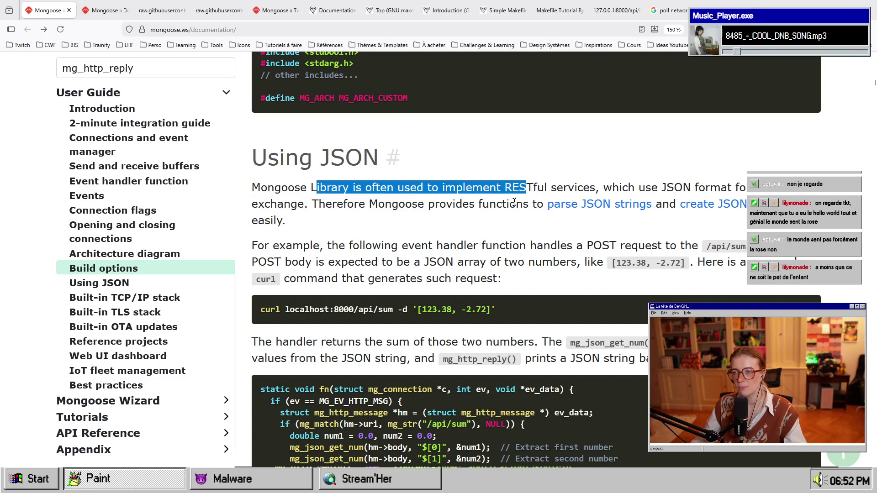
left_click_drag(591, 187, 501, 188)
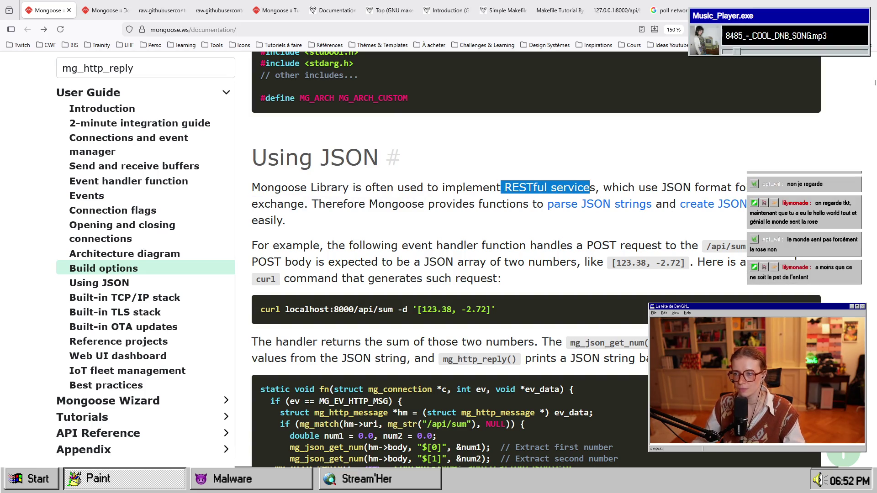
left_click_drag(639, 188, 705, 187)
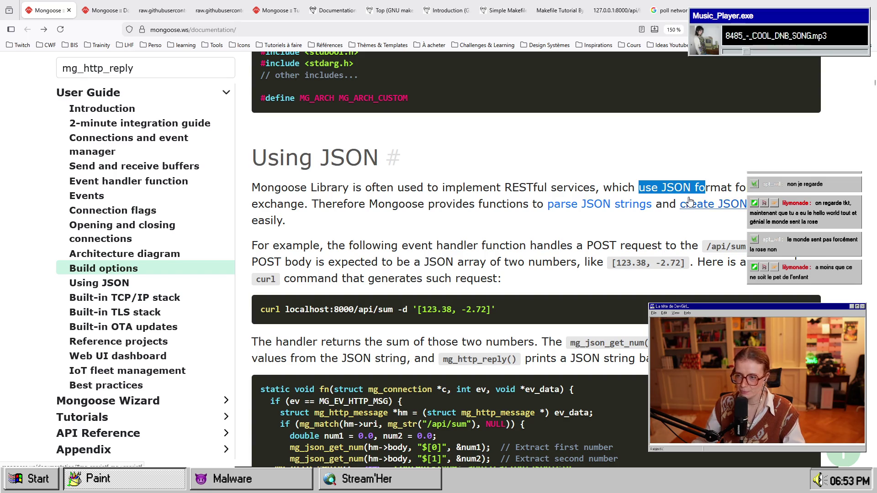
left_click_drag(622, 187, 738, 187)
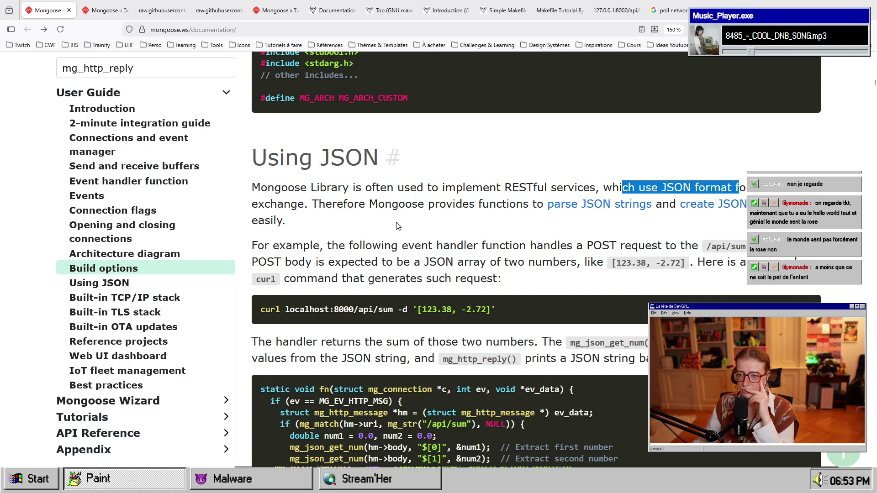
scroll(383, 222, "down", 2)
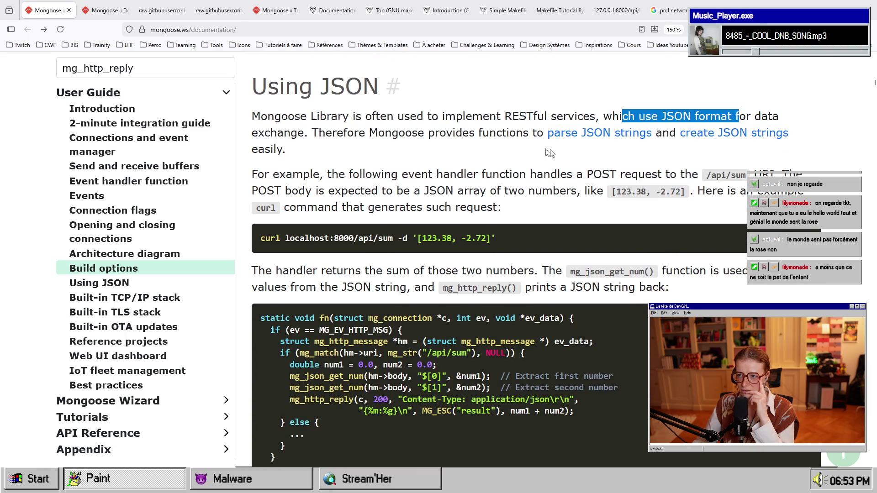
Highlight the JSON functions sentence, the POST handler description and the /api/sum route.
left_click(484, 137)
mouse_move(412, 136)
left_mouse_down()
mouse_move(669, 134)
mouse_move(286, 149)
left_mouse_up()
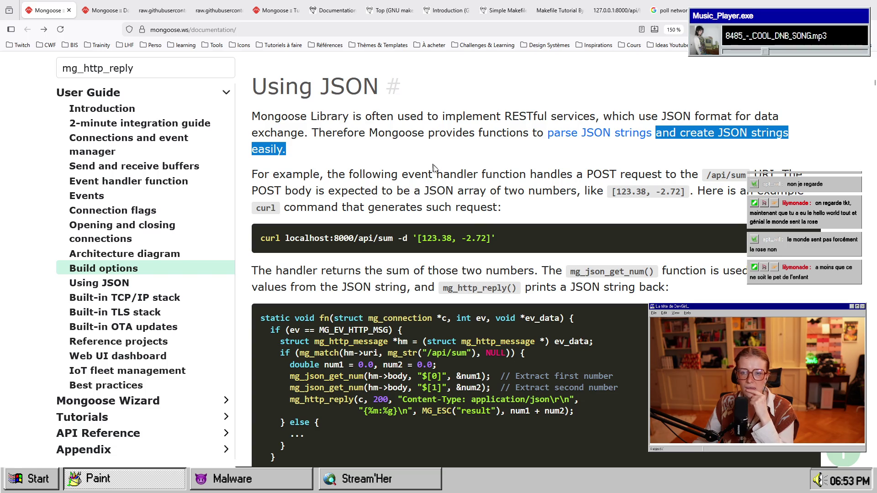
mouse_move(353, 174)
left_mouse_down()
mouse_move(462, 175)
mouse_move(607, 222)
left_mouse_up()
left_click(630, 210)
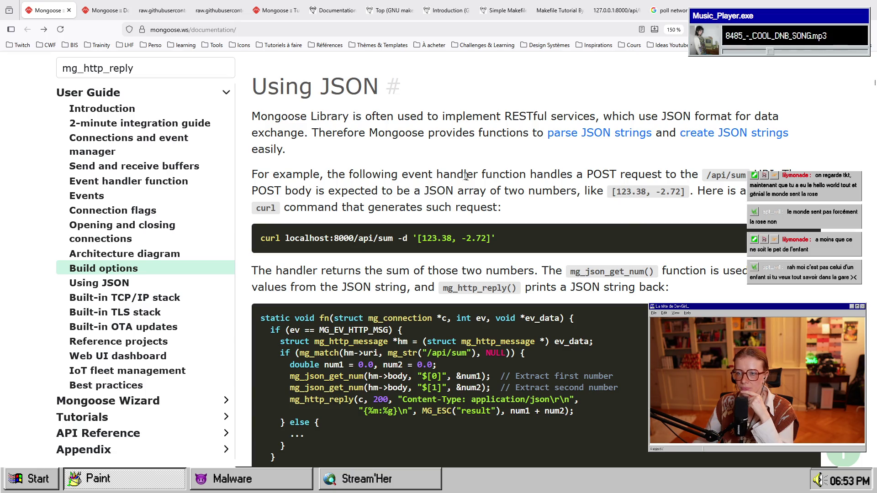
mouse_move(450, 174)
left_mouse_down()
mouse_move(609, 192)
mouse_move(661, 175)
mouse_move(707, 176)
mouse_move(691, 182)
mouse_move(741, 175)
left_mouse_up()
left_click(703, 175)
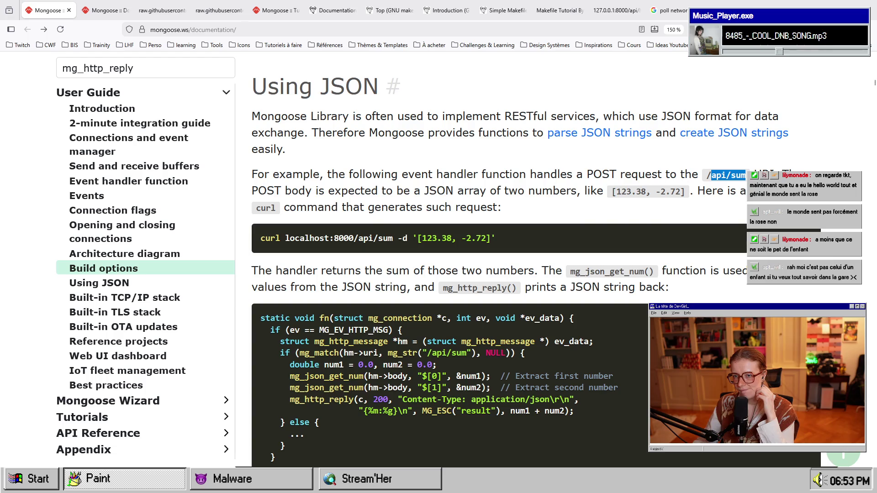
left_click(737, 186)
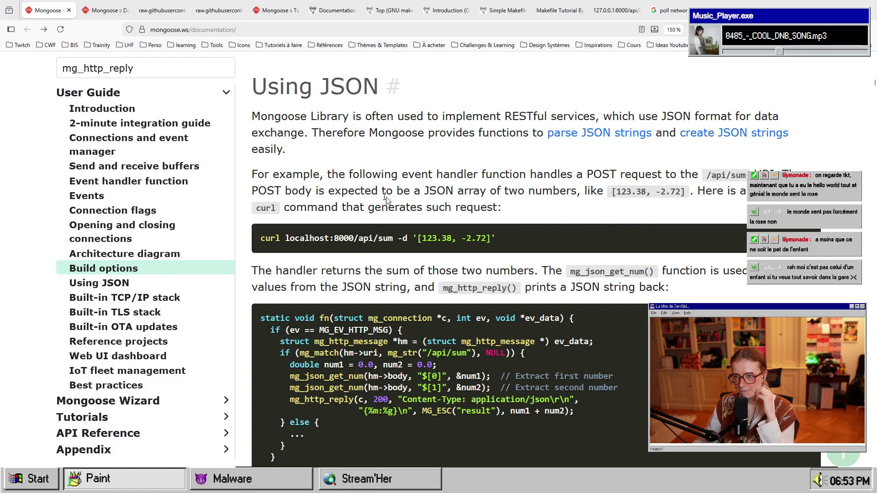
Highlight the POST body sentence, the two numbers, and the curl request's URL and JSON body.
left_click_drag(282, 190, 348, 192)
left_click(366, 201)
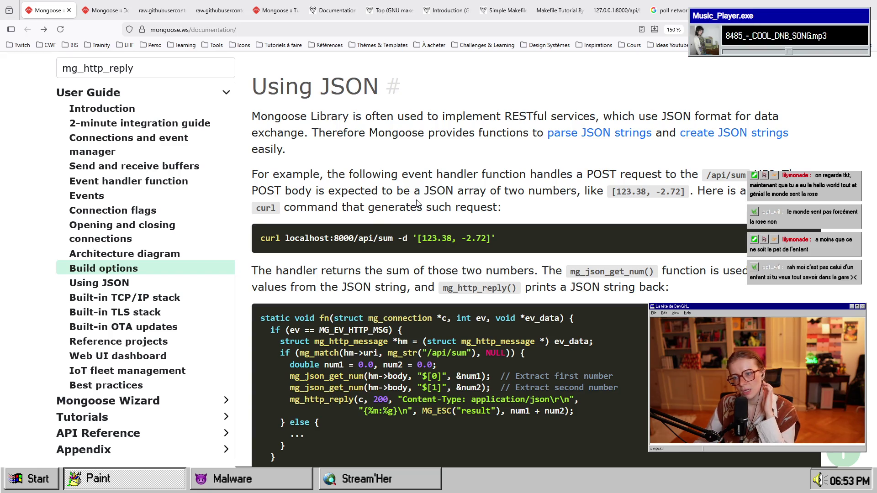
left_click_drag(479, 191, 537, 191)
left_click(557, 194)
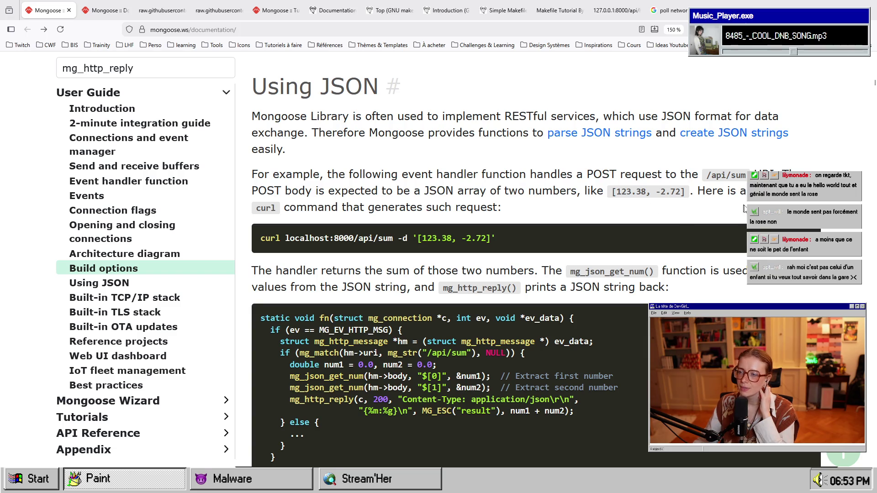
scroll(297, 248, "down", 3)
left_click_drag(287, 167, 528, 179)
left_click(529, 178)
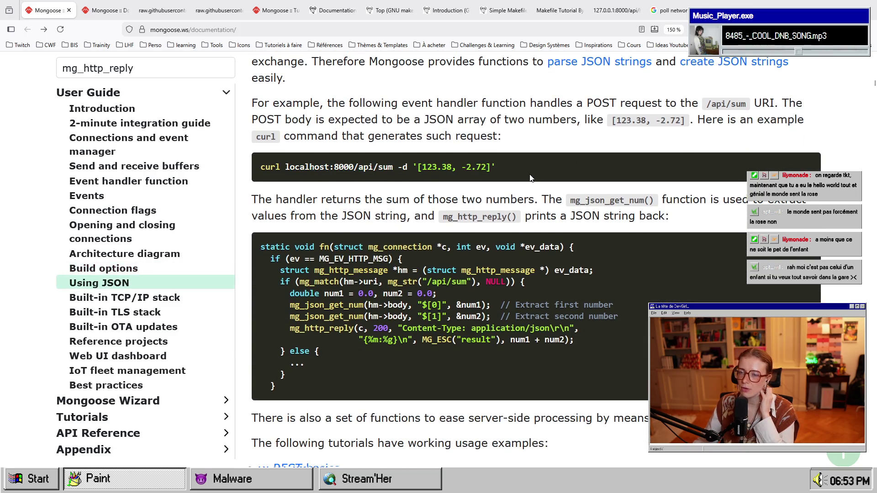
Highlight the curl request's URL and JSON body in the Using JSON example.
left_click_drag(319, 167, 499, 185)
scroll(441, 360, "down", 3)
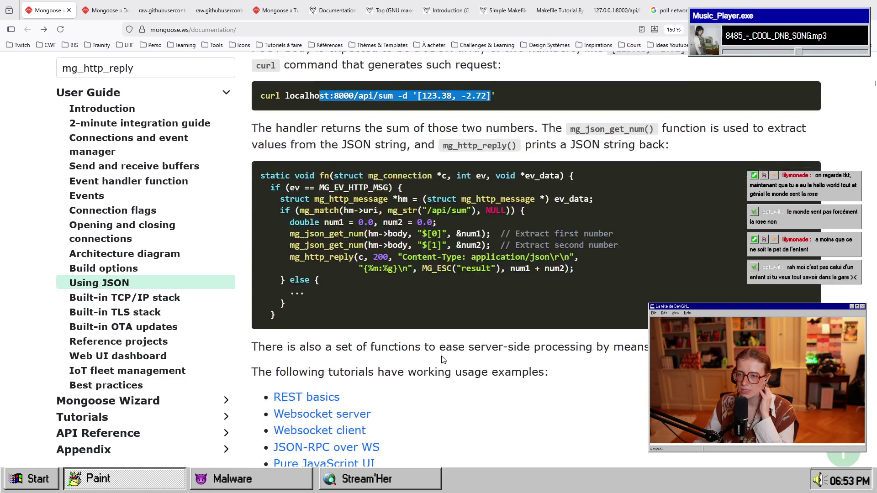
scroll(457, 337, "up", 3)
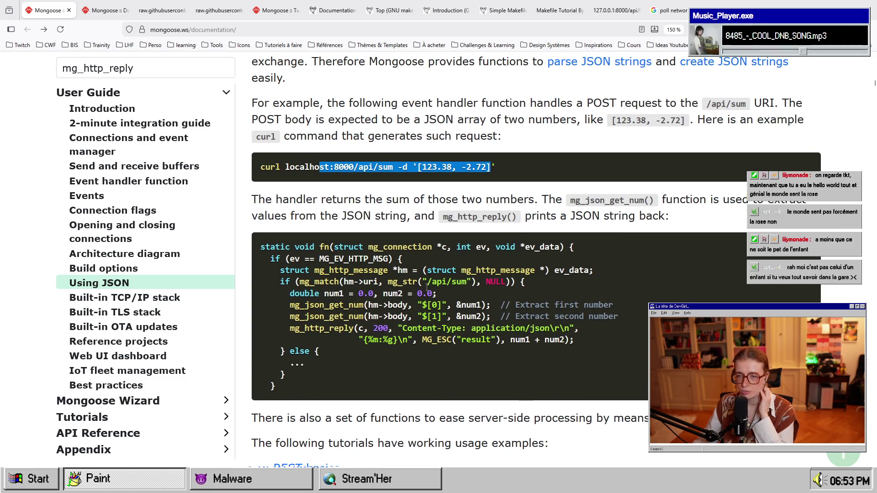
scroll(429, 322, "down", 3)
scroll(430, 325, "up", 3)
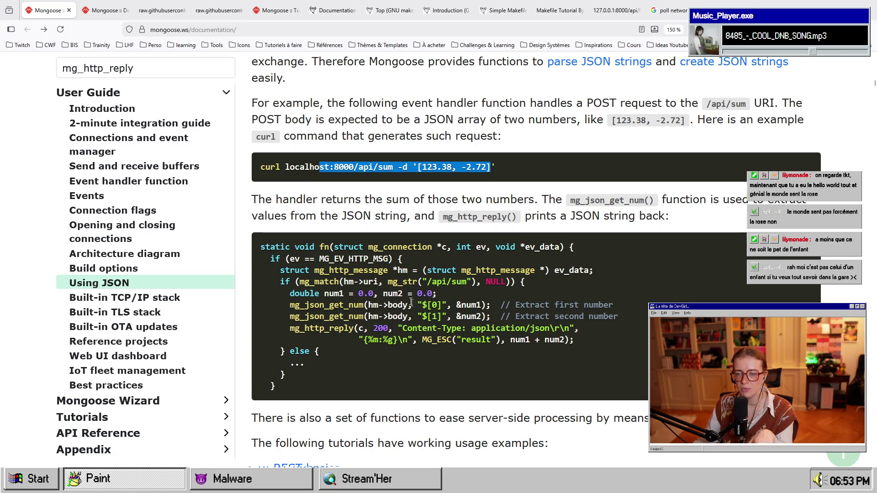
Highlight the /api/sum match, the first mg_json_get_num call, 'body', and the curl command.
mouse_move(324, 281)
left_mouse_down()
mouse_move(477, 282)
mouse_move(305, 282)
left_mouse_up()
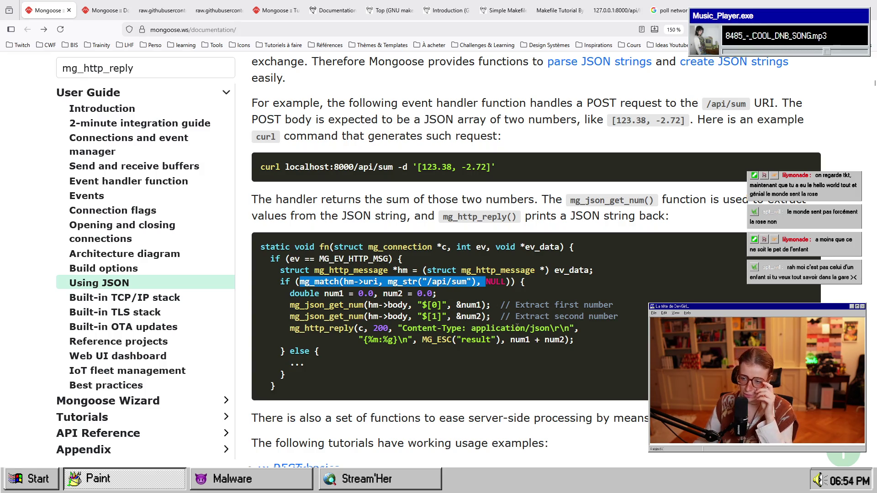
left_click_drag(354, 305, 491, 305)
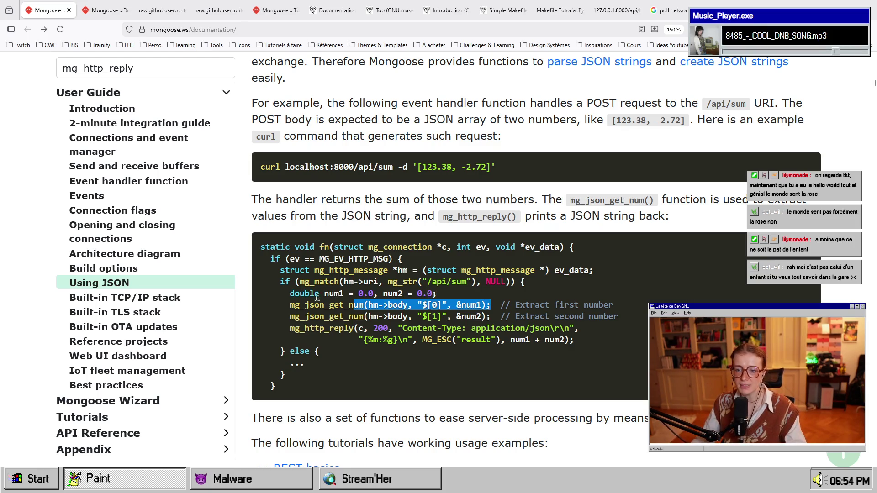
left_click_drag(319, 304, 491, 305)
left_click(397, 304)
double_click(397, 303)
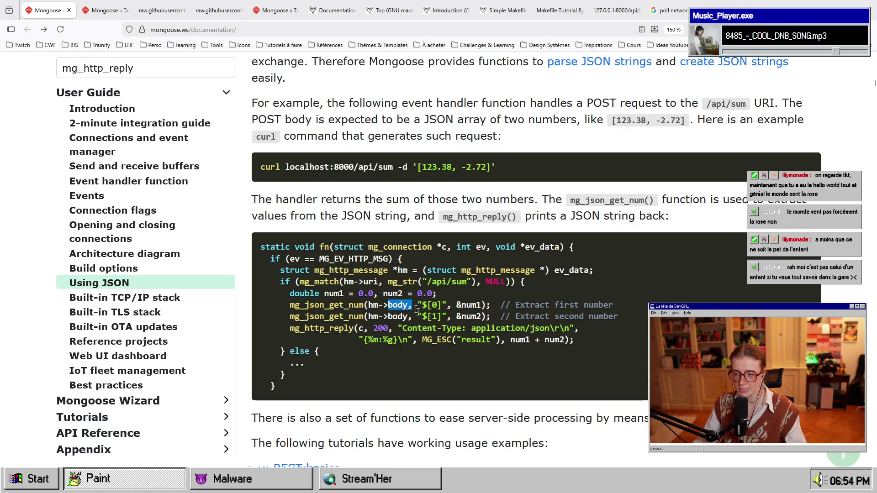
left_click_drag(495, 167, 359, 167)
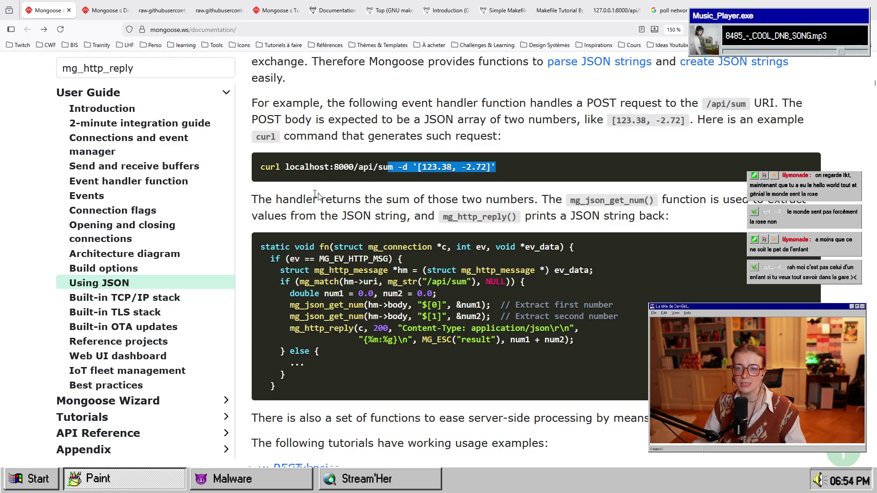
triple_click(366, 178)
left_click(447, 398)
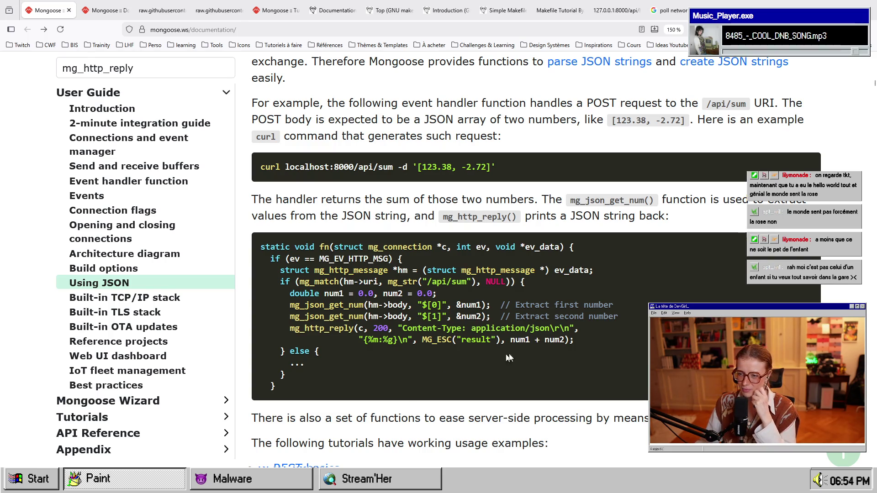
Highlight the reply's Content-Type header and the returned num1 + num2 sum.
left_click_drag(574, 328, 397, 328)
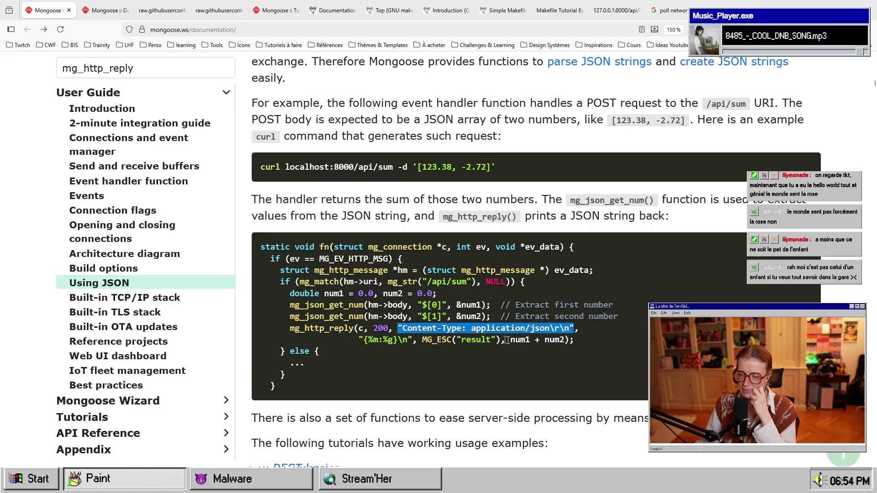
left_click(484, 341)
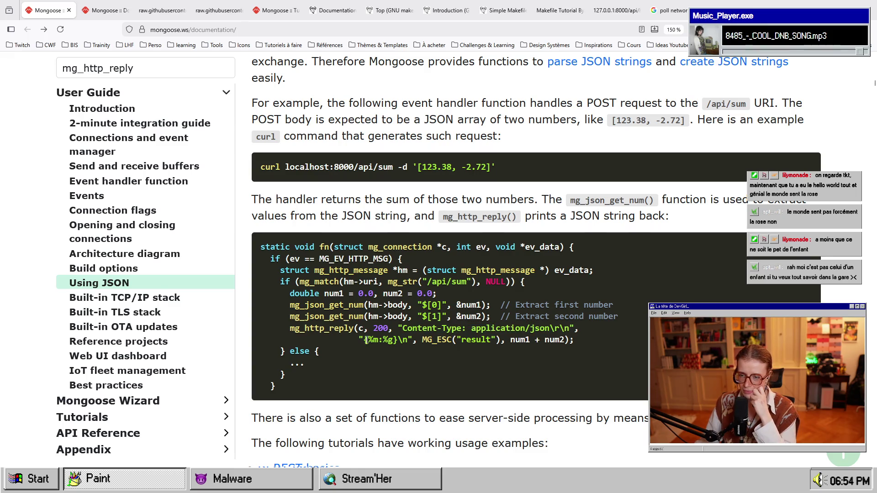
left_click_drag(467, 340, 571, 340)
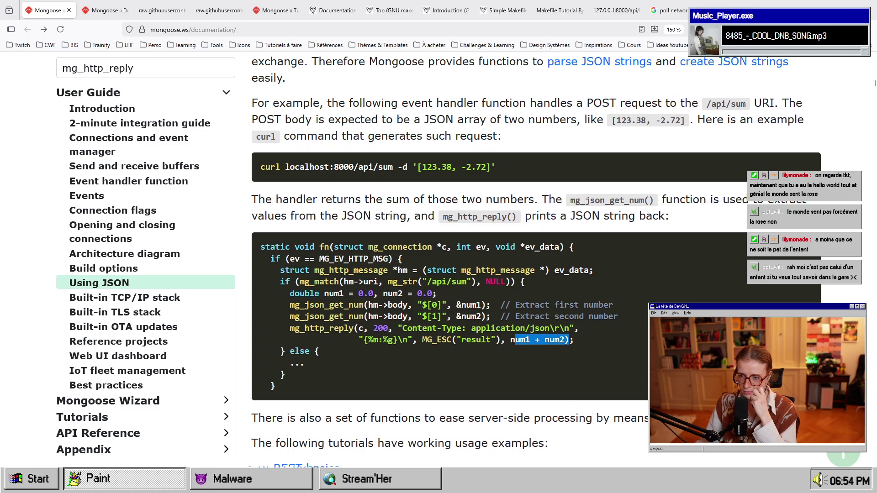
scroll(557, 419, "down", 3)
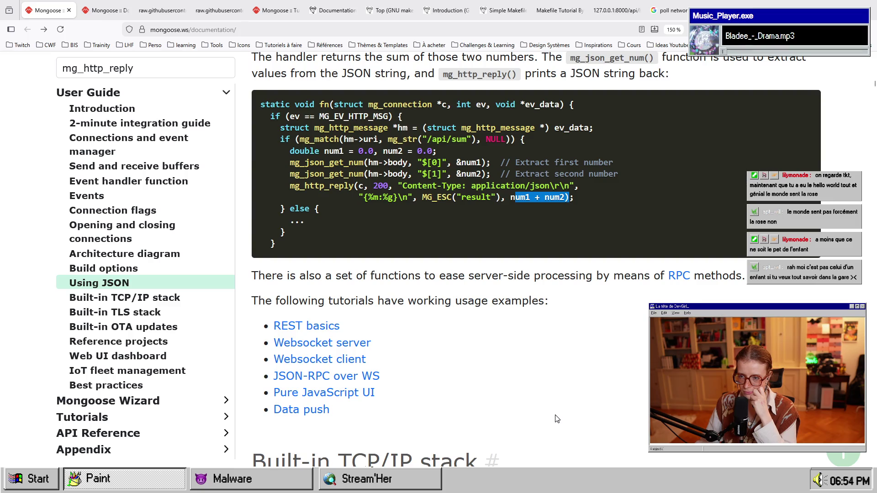
Open the REST basics tutorial in a new background tab.
middle_click(333, 329)
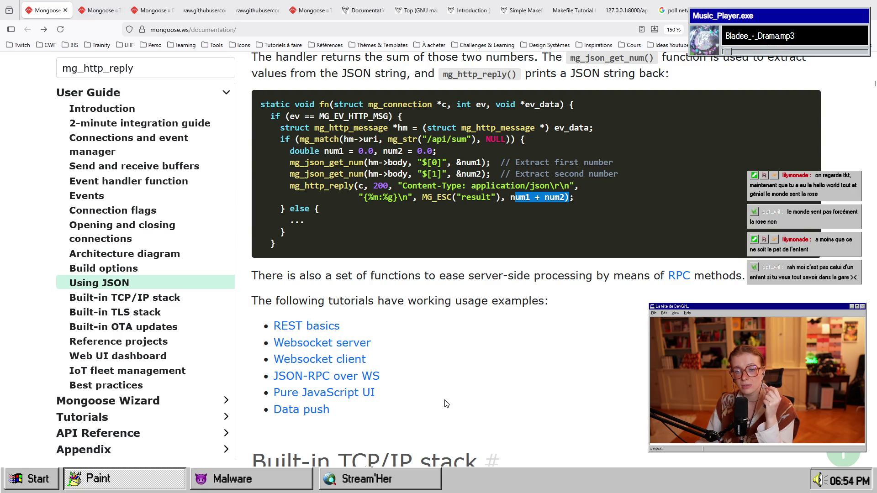
scroll(448, 399, "down", 2)
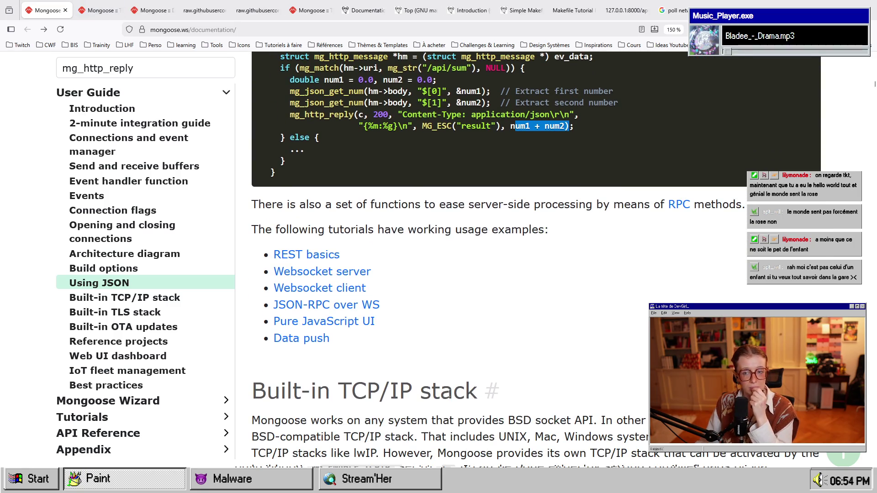
scroll(536, 256, "up", 4)
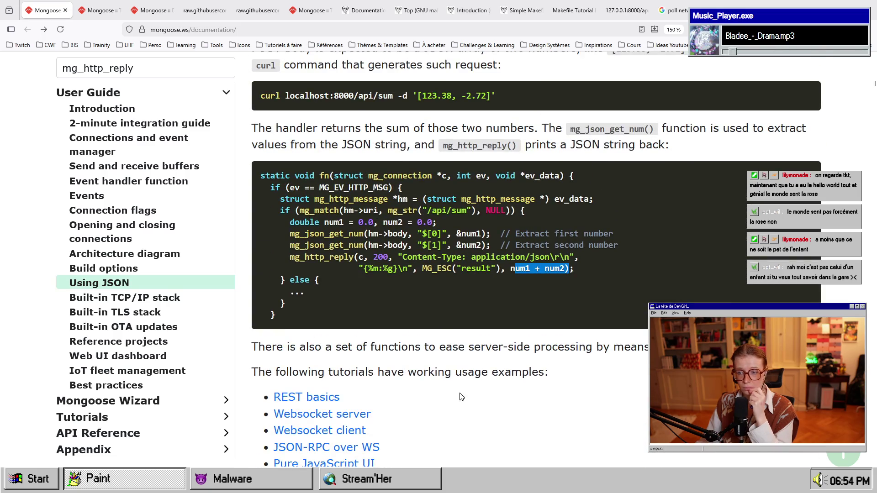
scroll(462, 396, "down", 3)
scroll(461, 397, "down", 7)
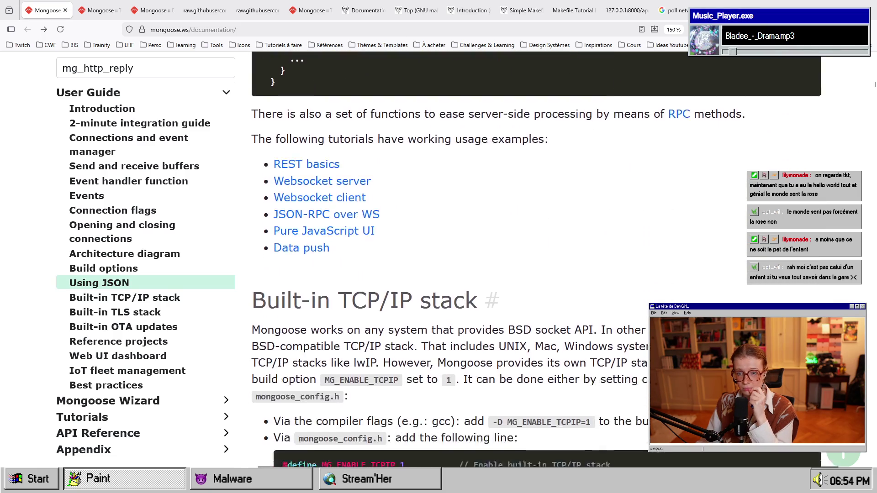
scroll(441, 391, "up", 10)
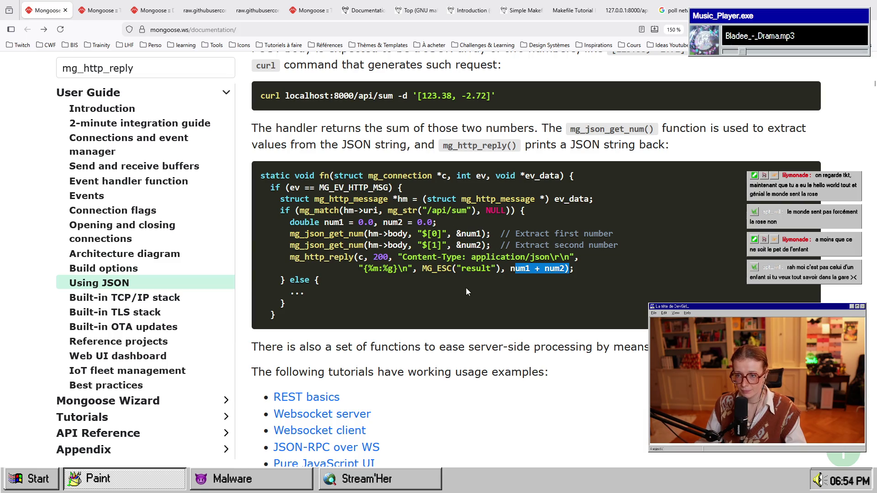
Highlight the json_get_num name, the [0] array index, and both number extraction lines.
left_click_drag(304, 234, 443, 236)
left_click(378, 237)
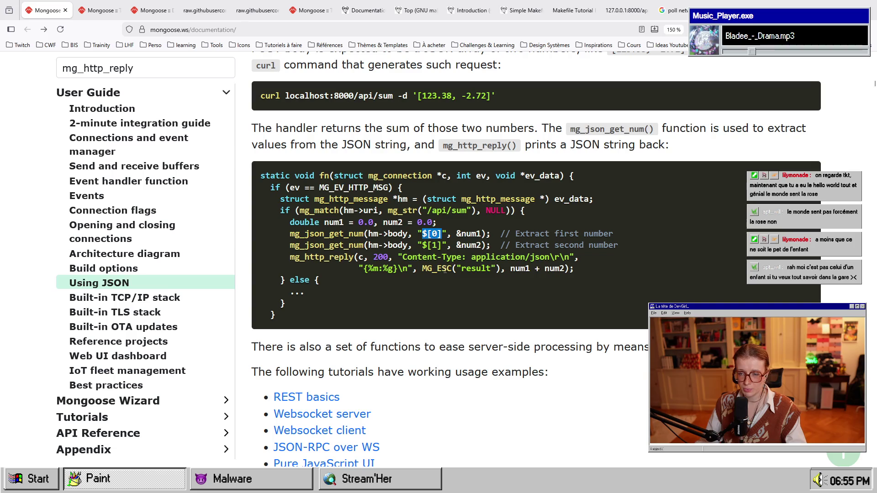
double_click(435, 234)
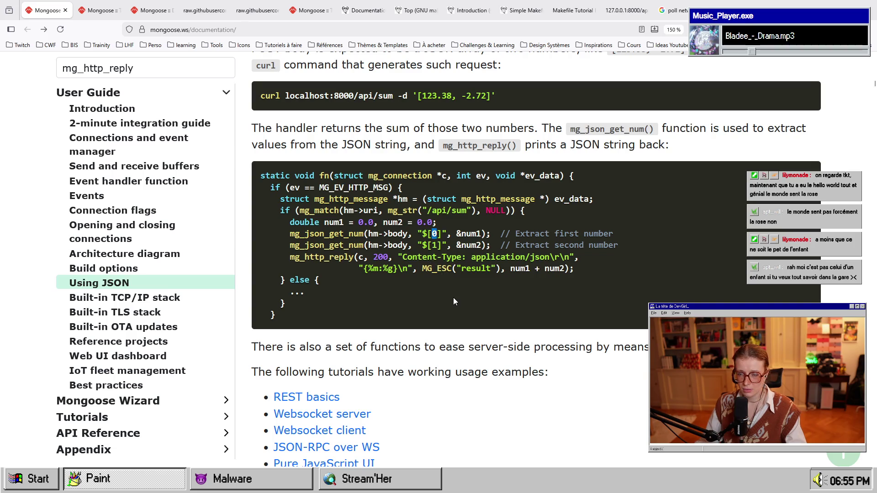
left_click_drag(428, 234, 442, 234)
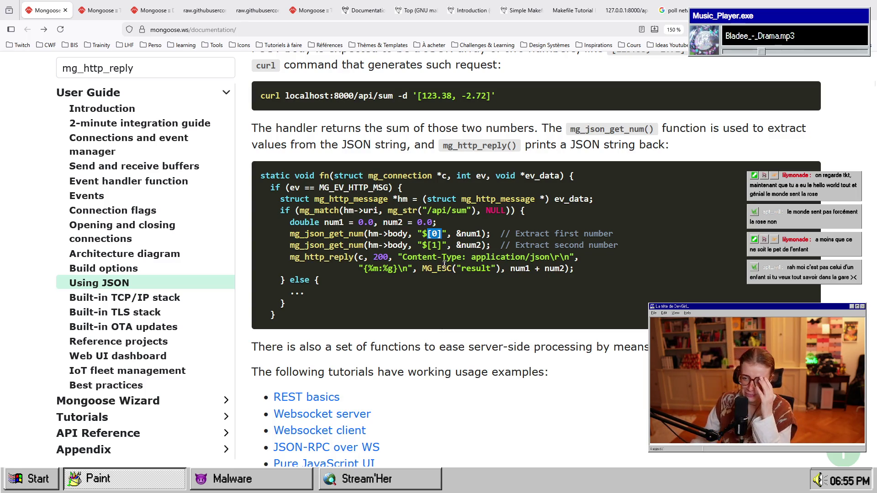
left_click(400, 231)
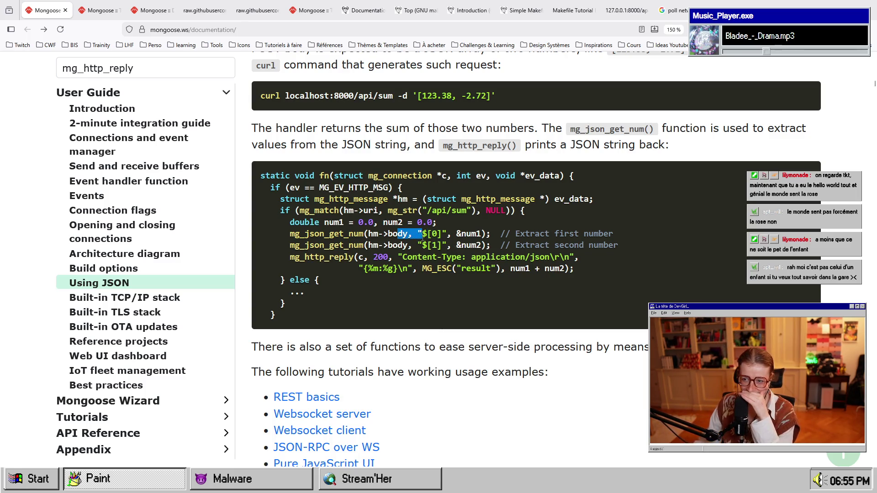
left_click_drag(470, 246, 344, 221)
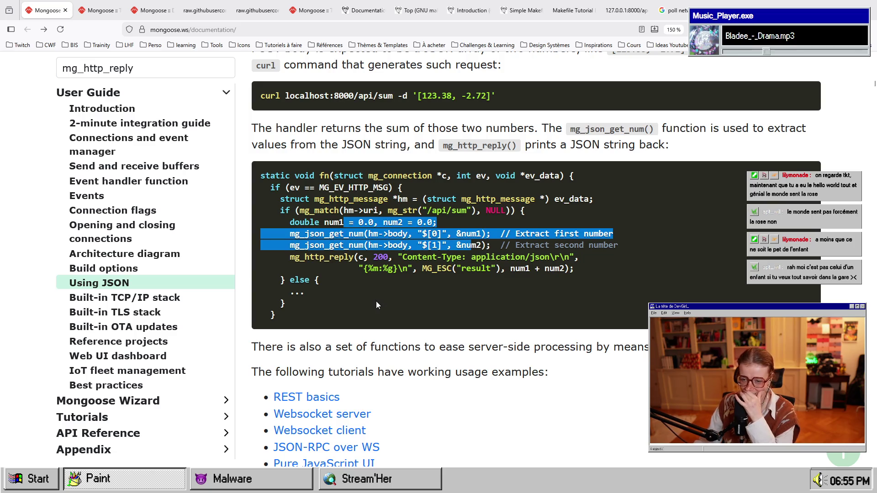
scroll(376, 302, "down", 6)
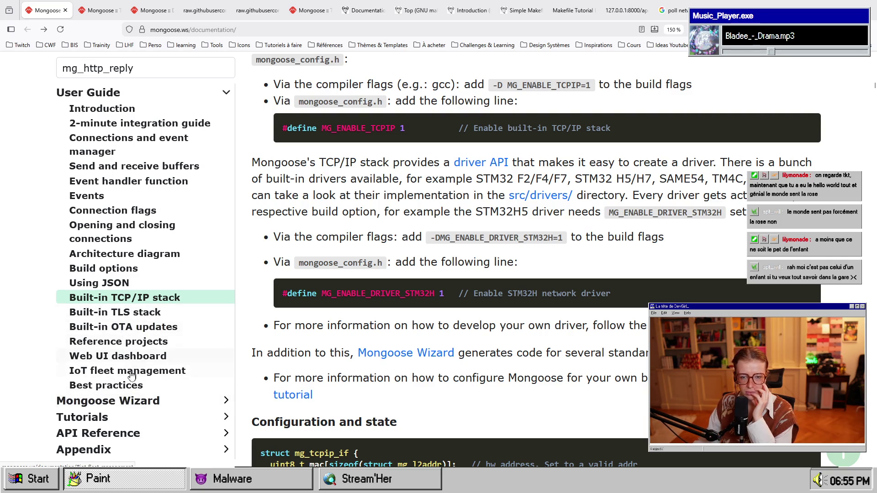
Jump via Built-in TLS to the Web UI dashboard section and open its guide in a new tab.
left_click(143, 313)
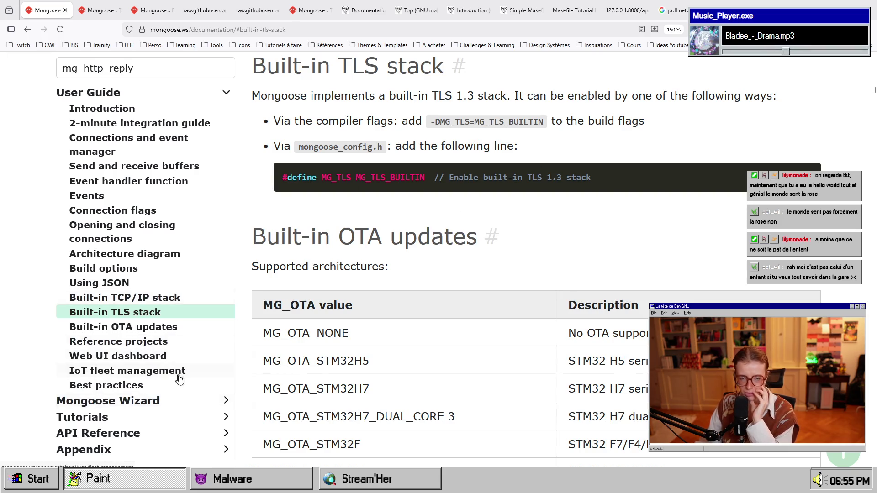
left_click(174, 357)
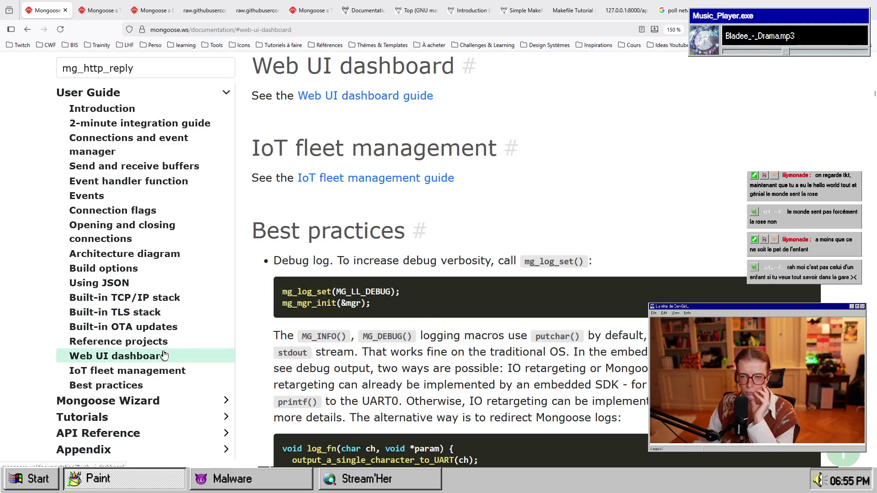
middle_click(379, 97)
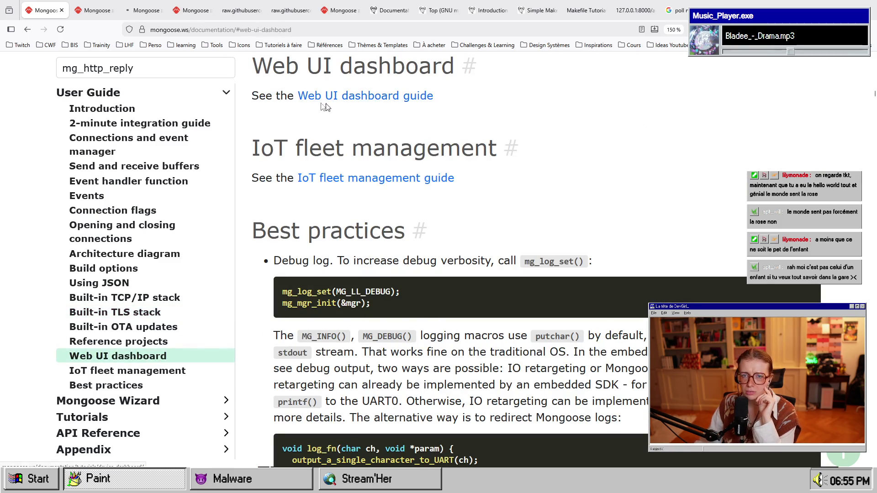
left_click(136, 5)
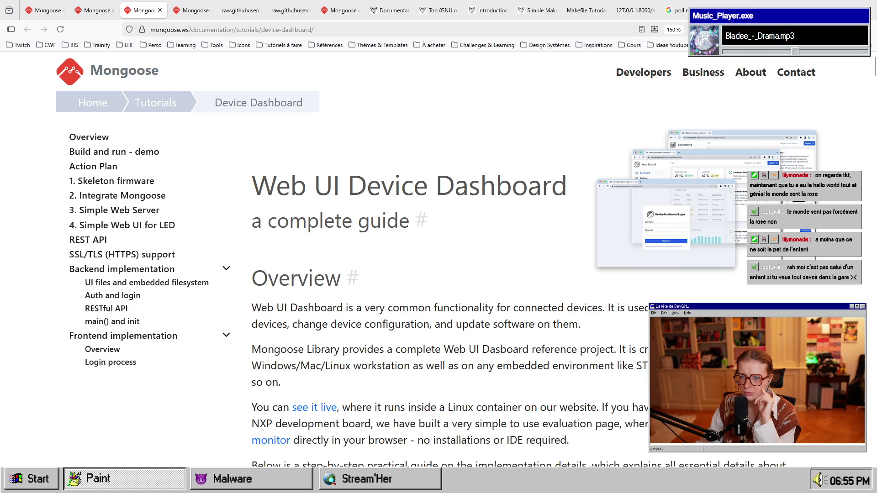
Read the Device Dashboard tutorial down to 3. Simple Web Server, then close its tab.
scroll(503, 260, "down", 8)
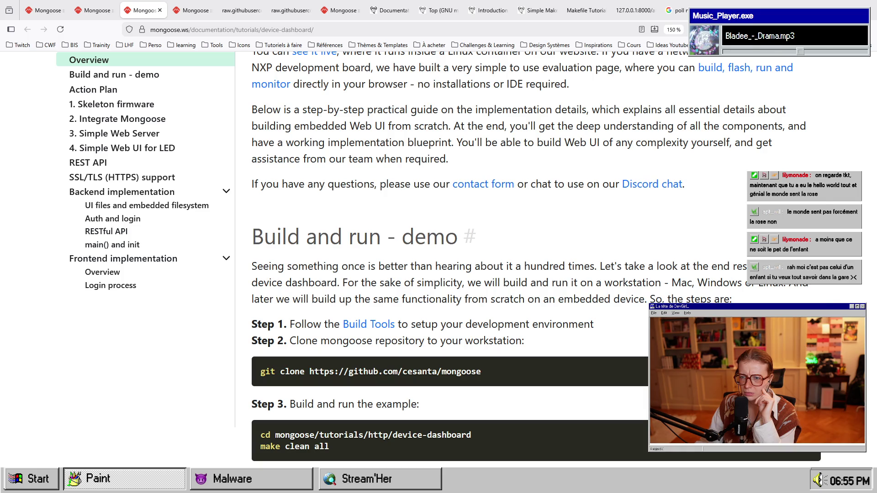
scroll(520, 320, "down", 8)
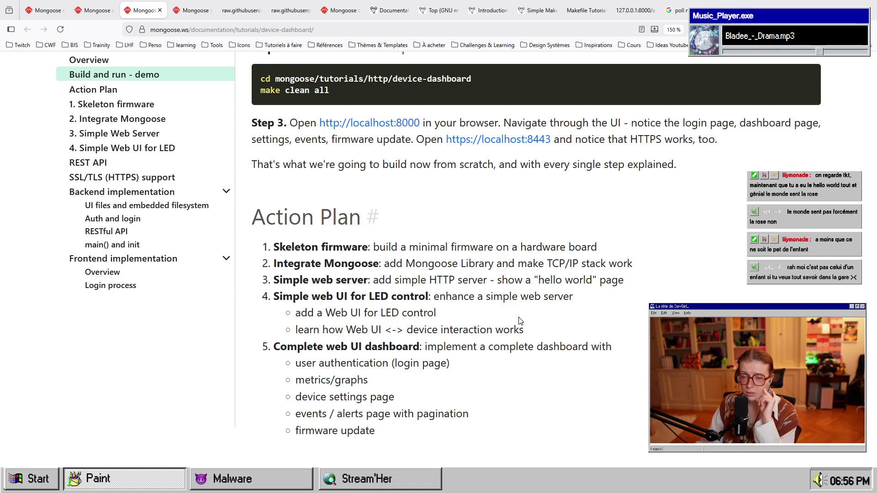
scroll(519, 321, "down", 5)
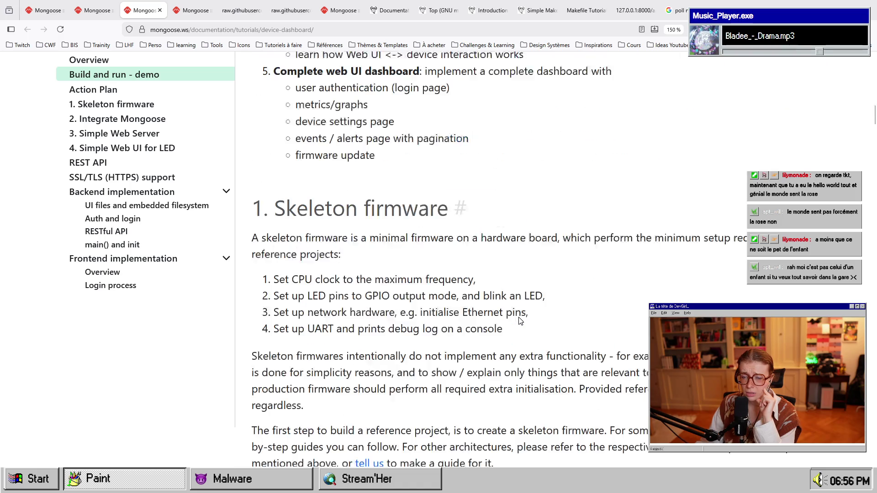
scroll(519, 321, "down", 10)
scroll(519, 321, "down", 15)
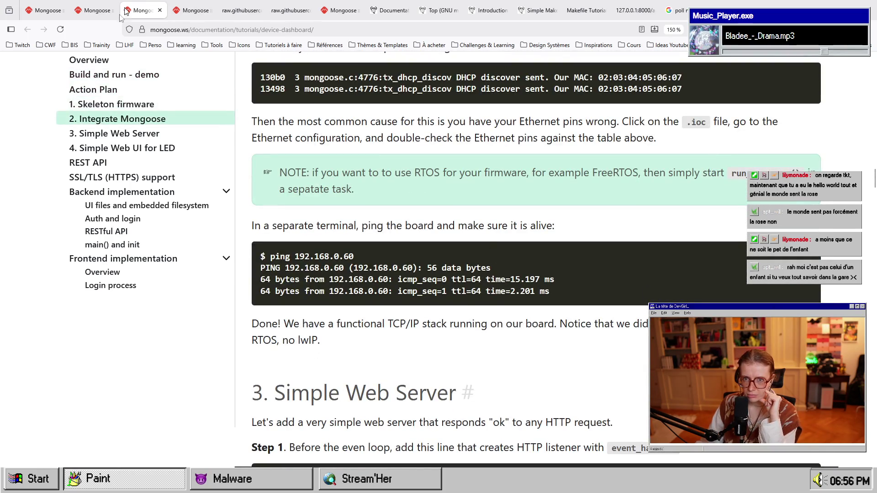
middle_click(128, 10)
Bring up the Web UI REST Basics tutorial and scroll down into its code.
left_click(94, 10)
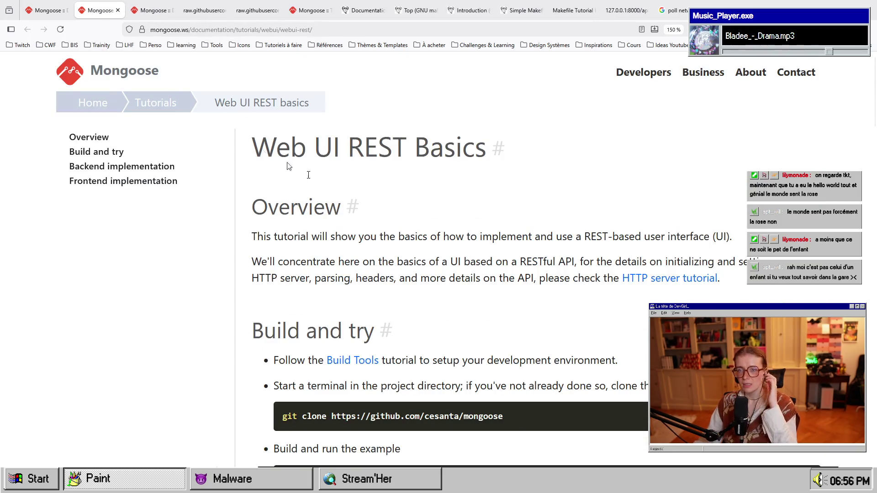
scroll(534, 293, "down", 5)
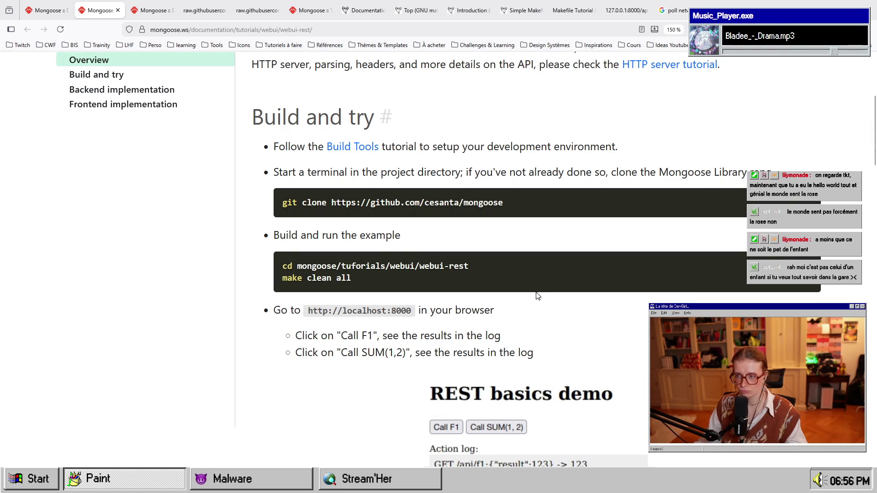
scroll(538, 296, "down", 3)
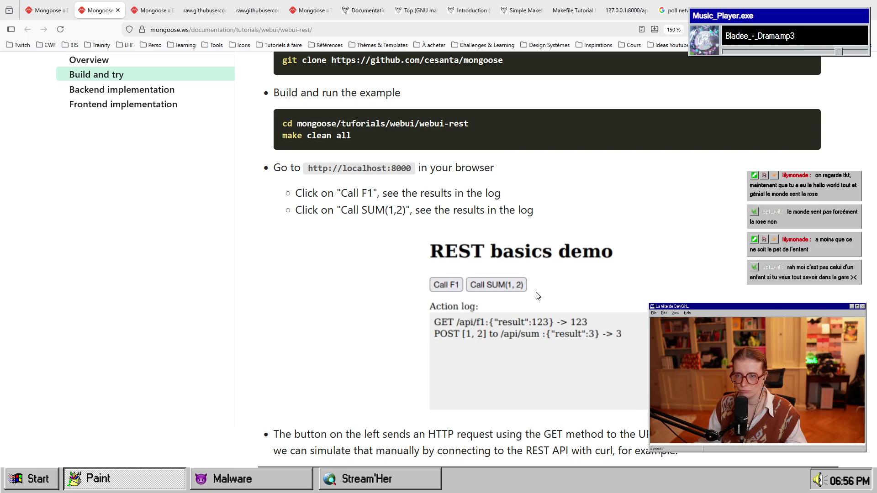
scroll(537, 296, "down", 3)
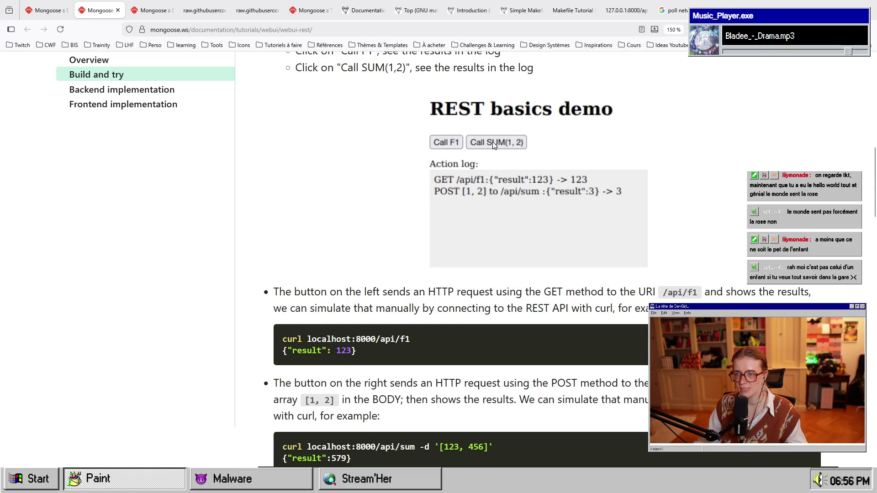
scroll(457, 257, "down", 3)
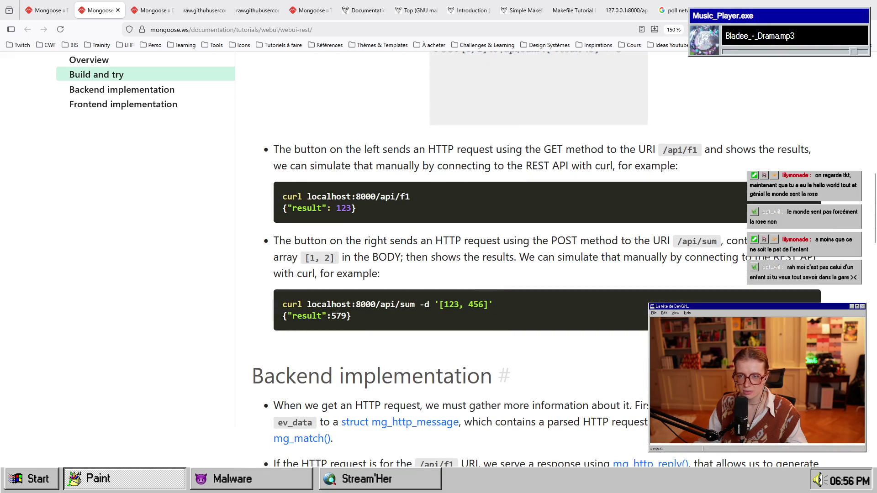
scroll(434, 231, "up", 6)
scroll(387, 298, "down", 5)
scroll(388, 301, "down", 5)
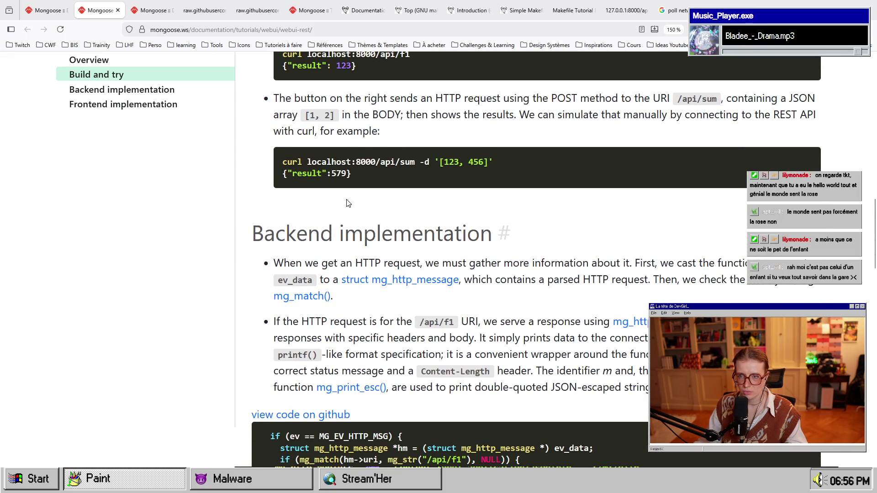
left_click_drag(311, 162, 454, 161)
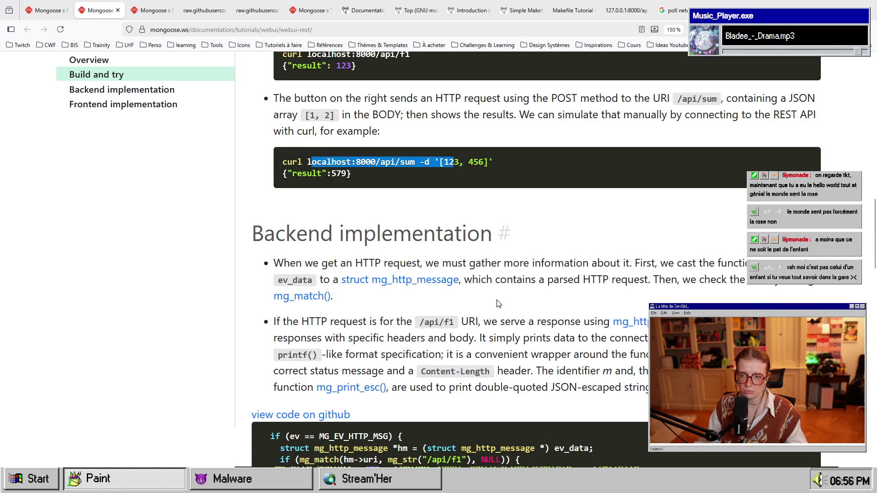
scroll(497, 302, "down", 5)
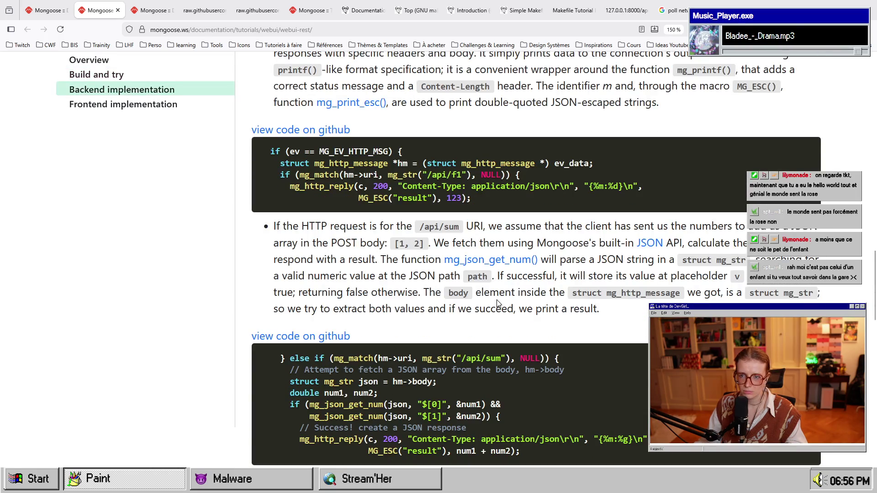
scroll(497, 301, "up", 1)
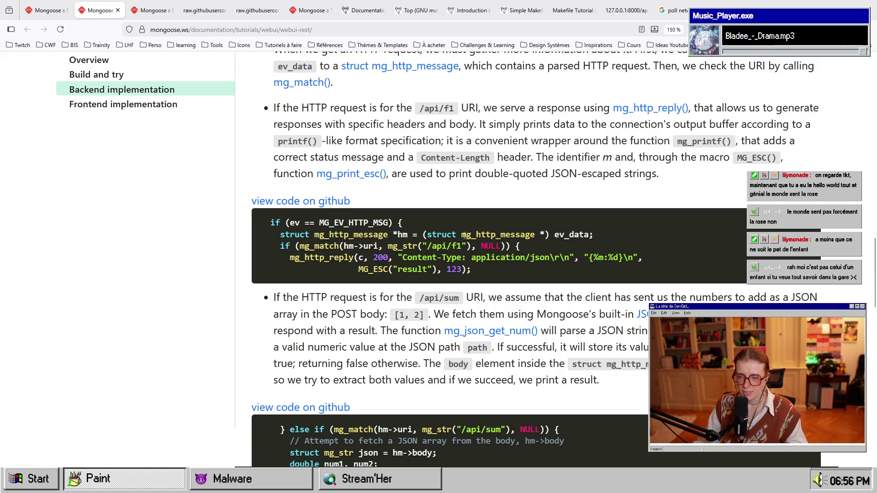
Select parts of the /api/f1 handler, including its URI match.
left_click_drag(460, 234, 480, 235)
left_click_drag(402, 258, 407, 258)
left_click_drag(343, 245, 470, 246)
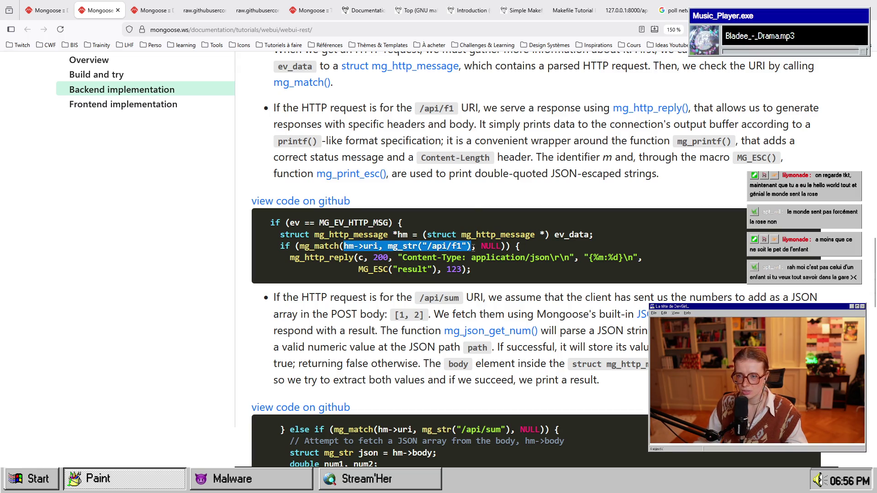
scroll(482, 374, "down", 5)
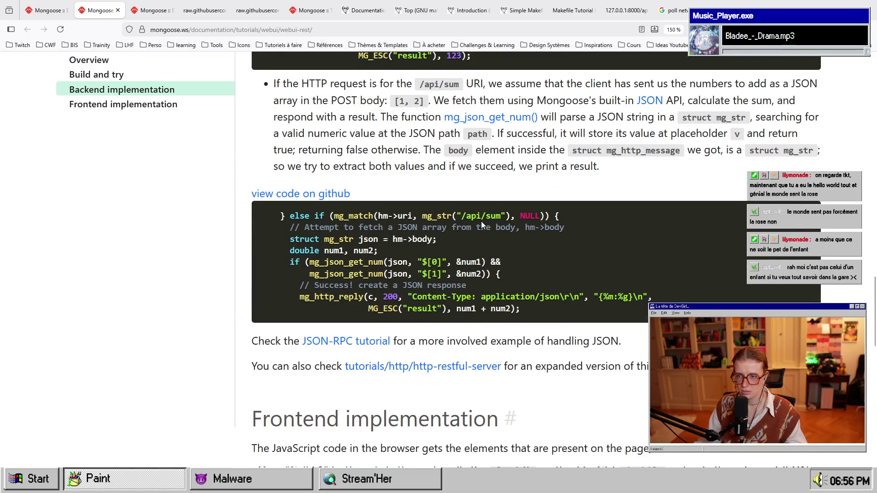
Select the /sum route, the JSON body read, the $[0] path, and the double num1.
left_click_drag(481, 219, 515, 217)
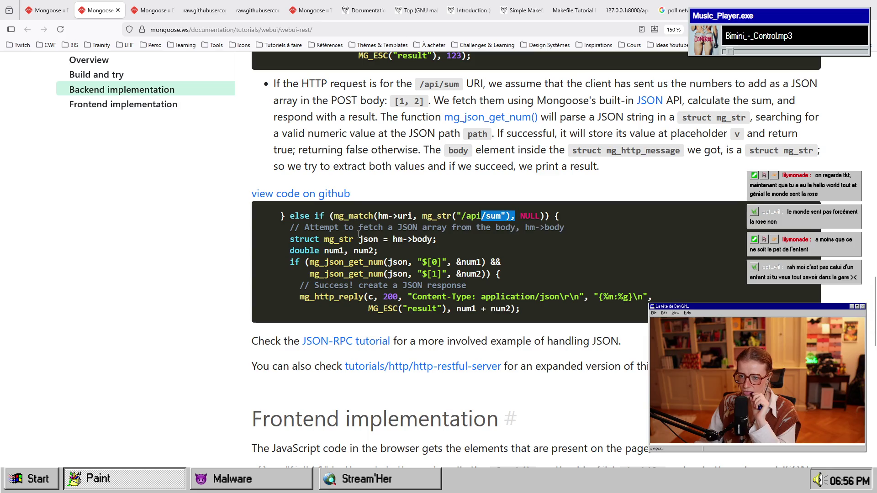
left_click_drag(407, 239, 432, 236)
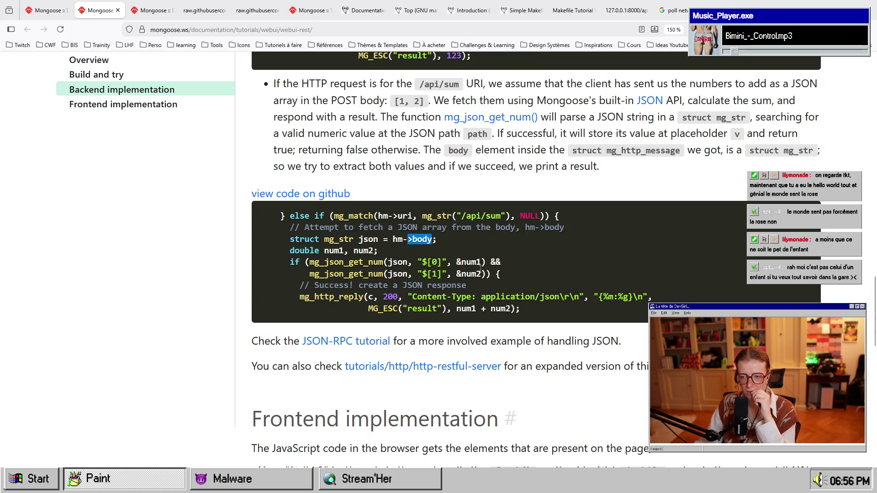
left_click(419, 239)
left_click_drag(422, 262, 441, 262)
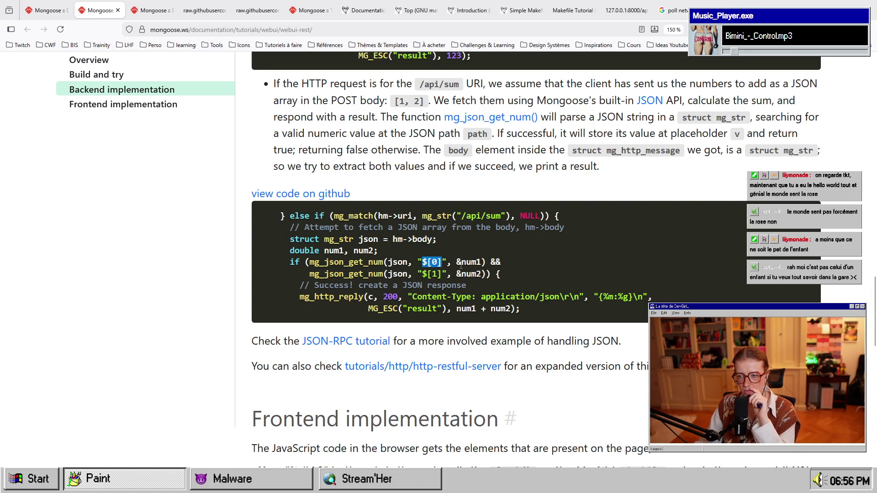
double_click(462, 262)
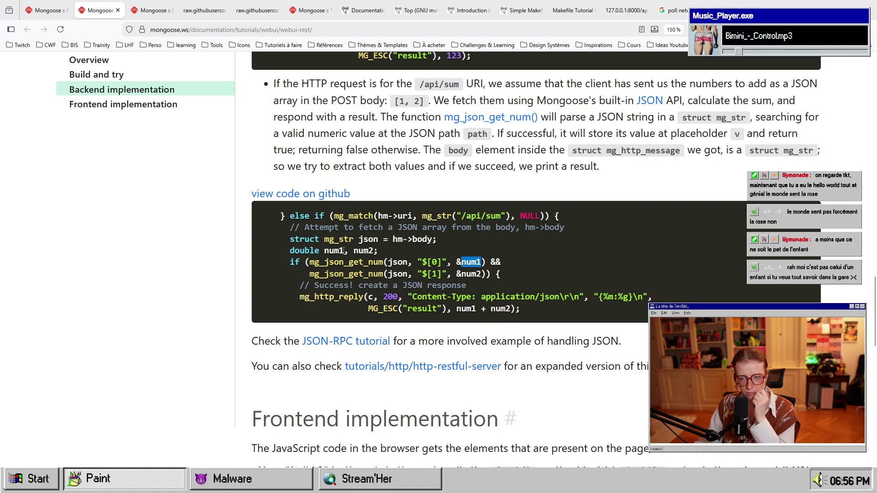
left_click_drag(344, 251, 314, 250)
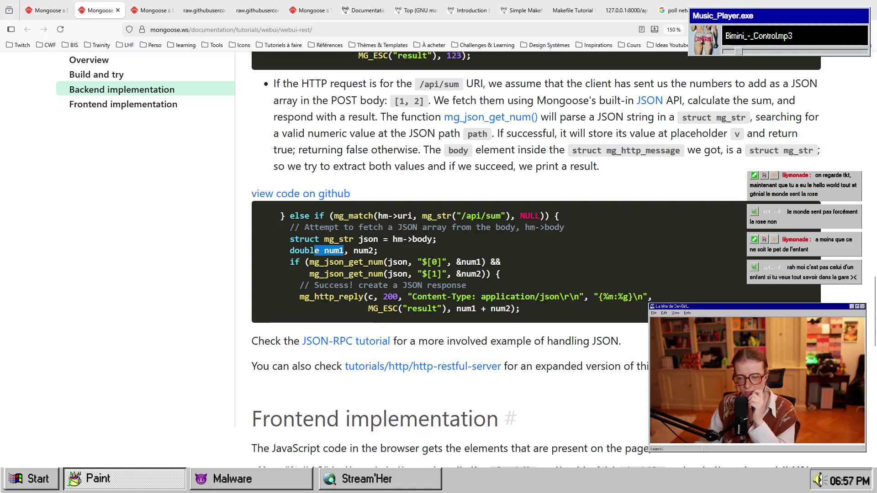
Select both mg_json_get_num conditions in the sum handler.
scroll(558, 353, "down", 3)
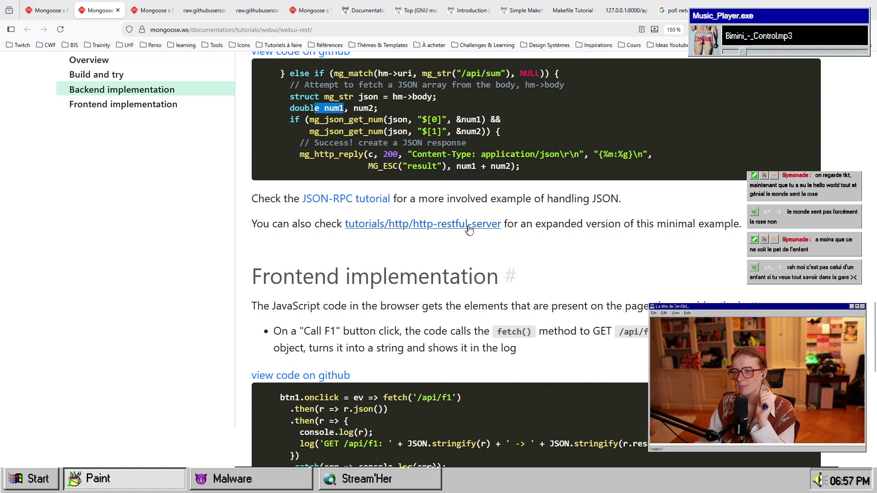
scroll(466, 224, "up", 2)
mouse_move(466, 220)
left_mouse_down()
mouse_move(316, 204)
mouse_move(301, 217)
left_mouse_up()
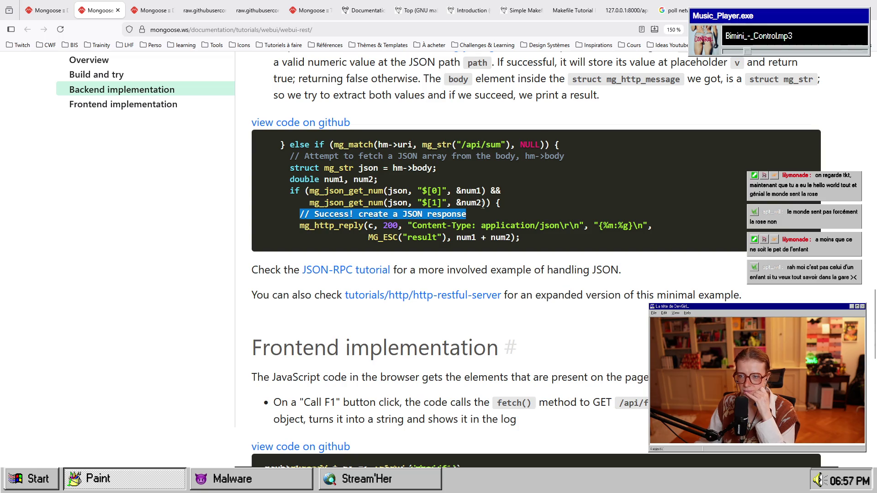
left_click_drag(489, 202, 309, 191)
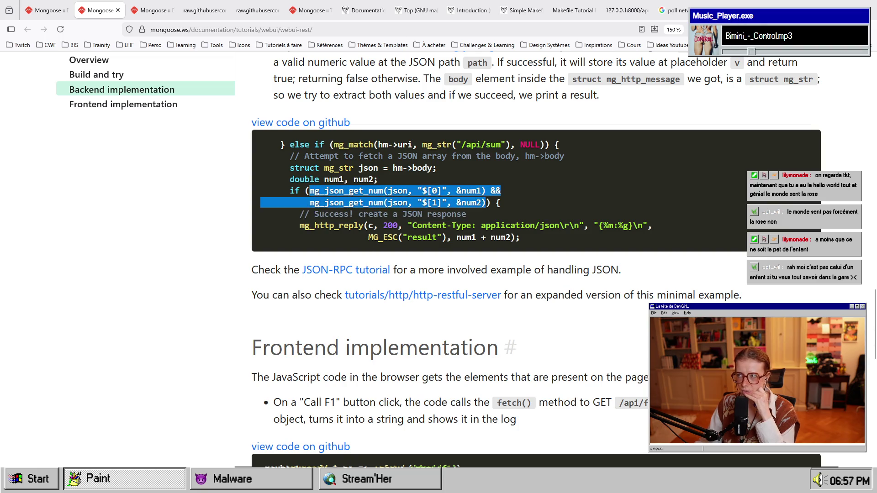
left_click(445, 193)
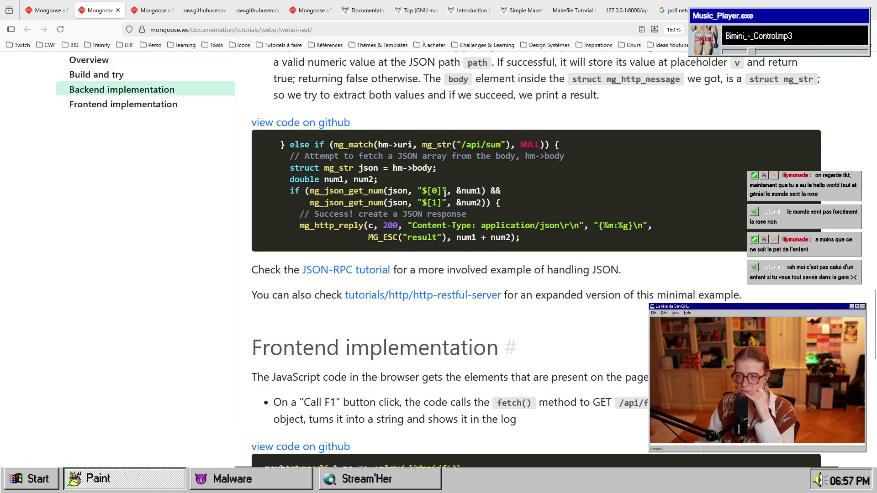
left_click_drag(290, 225, 476, 237)
Scroll the tutorial back to the top and show the mg_mgr_poll reference page.
scroll(458, 317, "down", 2)
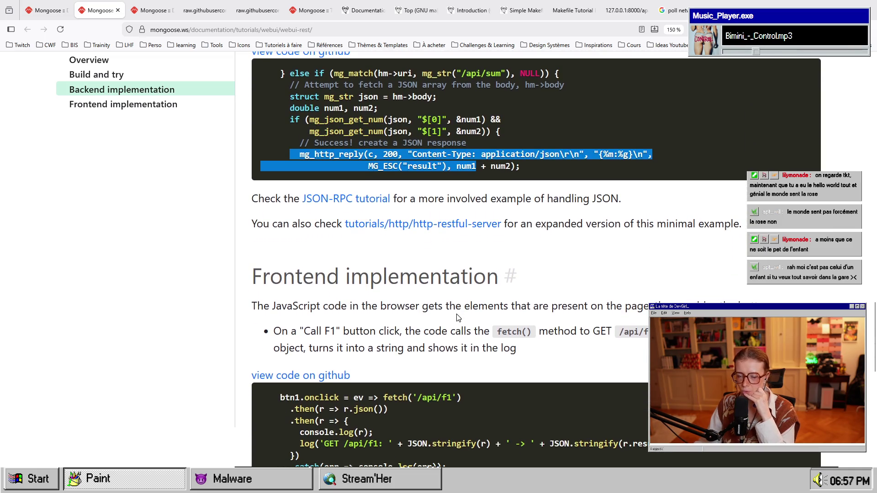
scroll(458, 318, "down", 5)
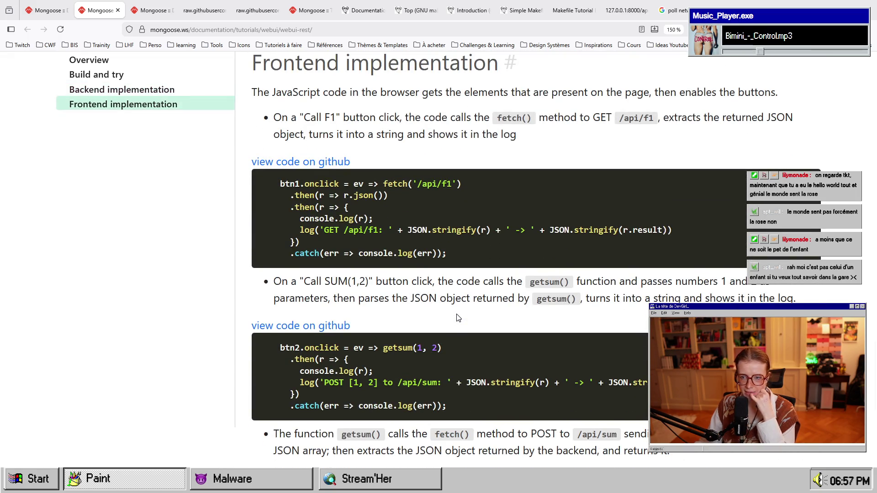
scroll(458, 318, "down", 8)
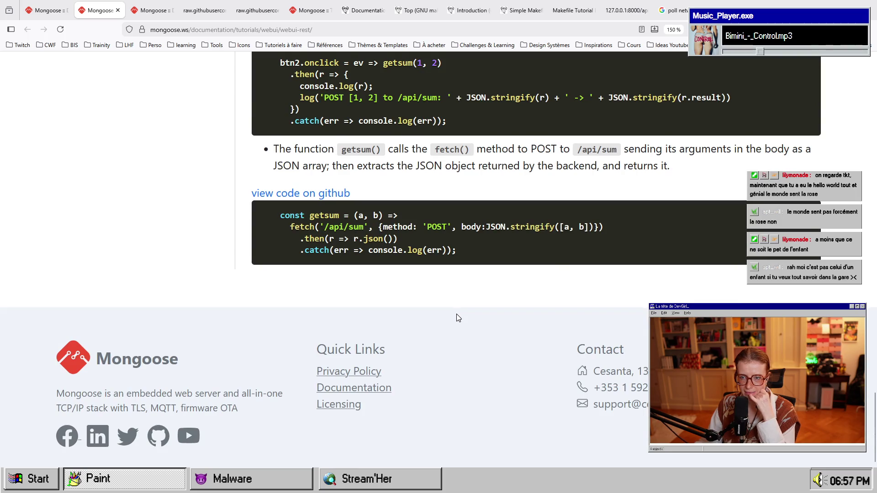
scroll(458, 317, "up", 15)
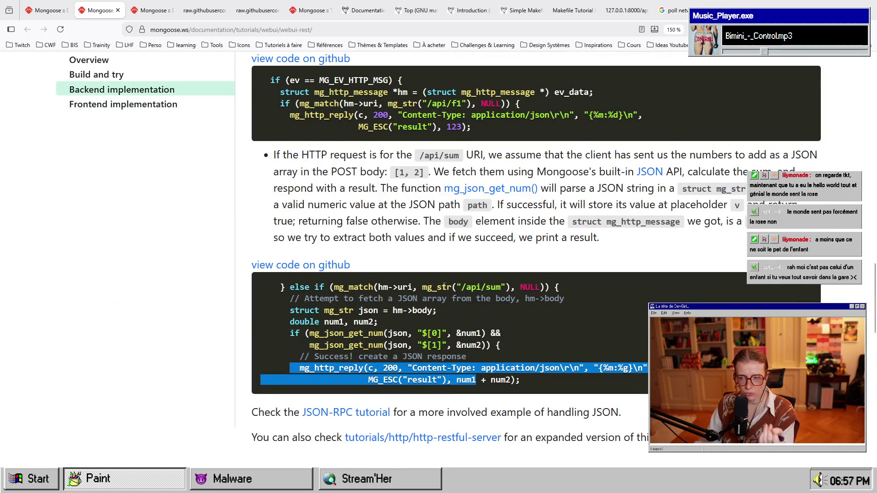
scroll(576, 326, "up", 8)
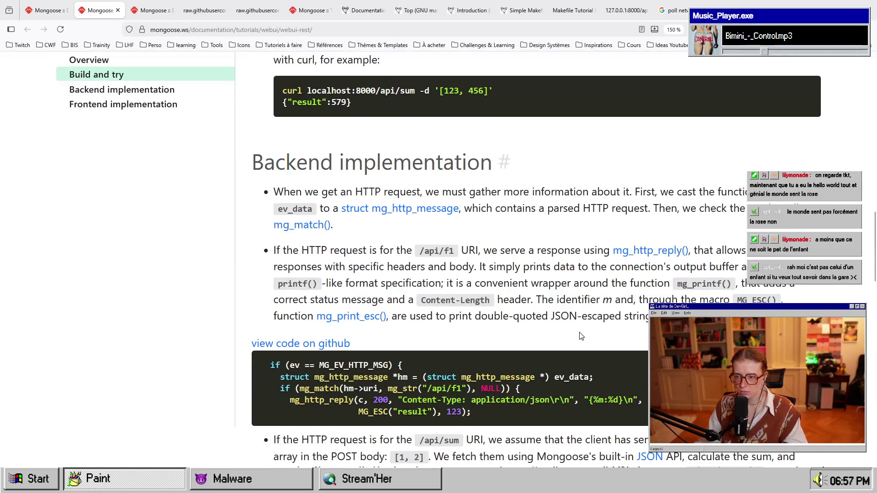
scroll(580, 336, "up", 18)
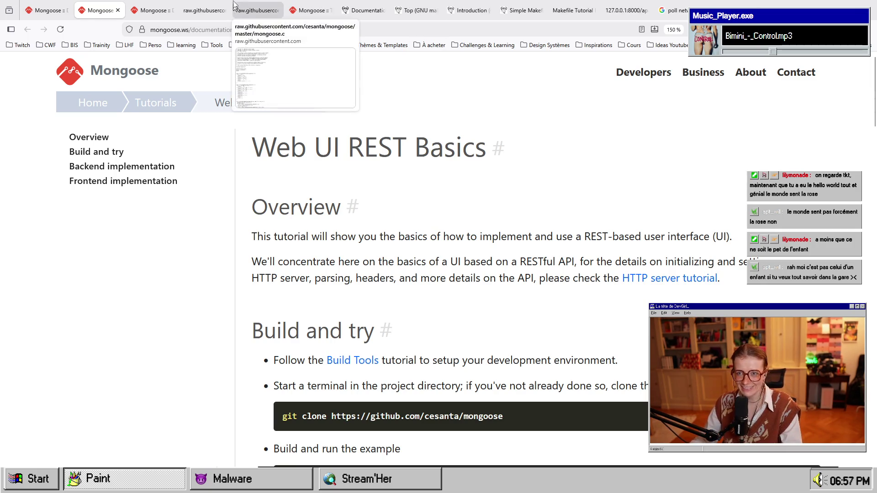
left_click(164, 6)
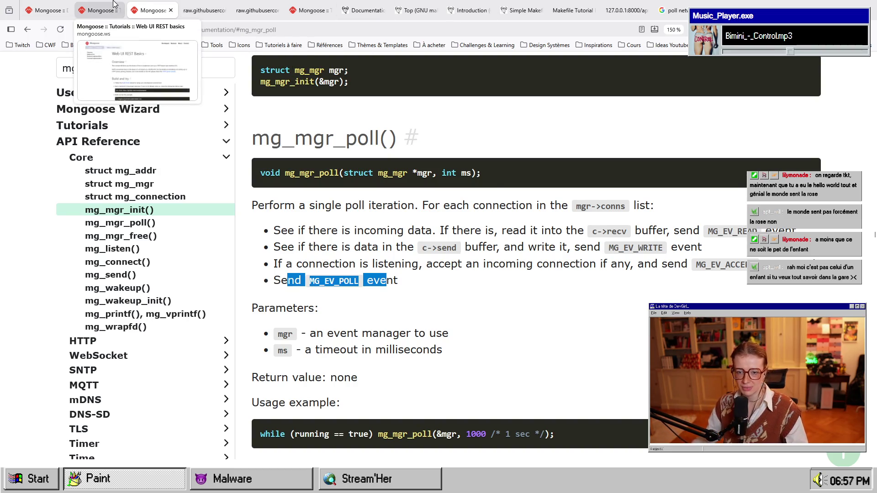
Scroll the Web UI REST Basics tutorial through its backend code and back to the title.
left_click(97, 10)
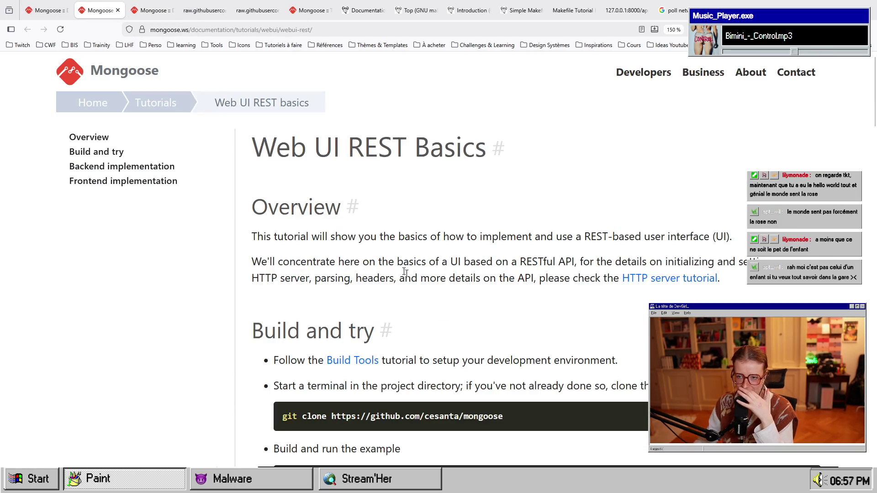
scroll(398, 302, "down", 5)
scroll(397, 300, "down", 10)
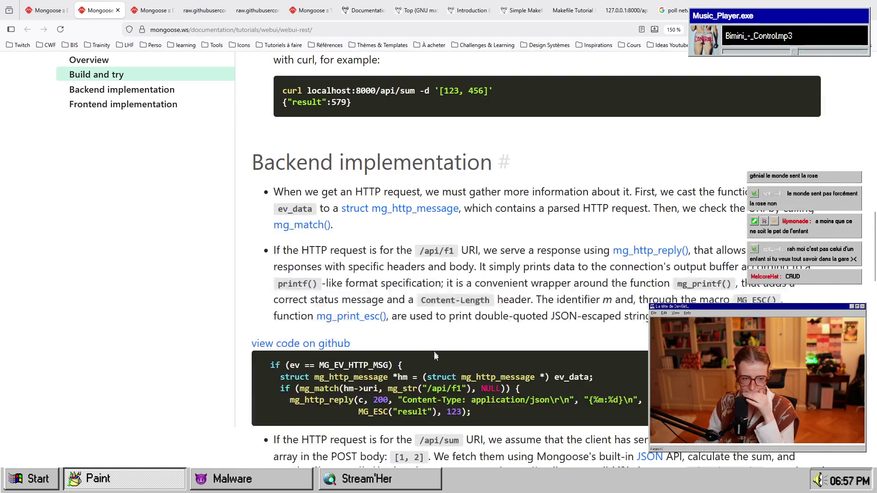
scroll(434, 348, "down", 2)
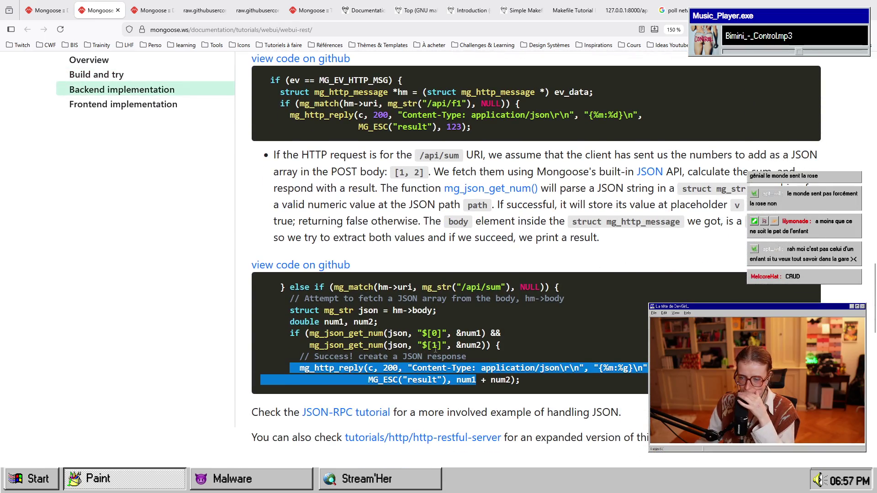
scroll(438, 341, "up", 15)
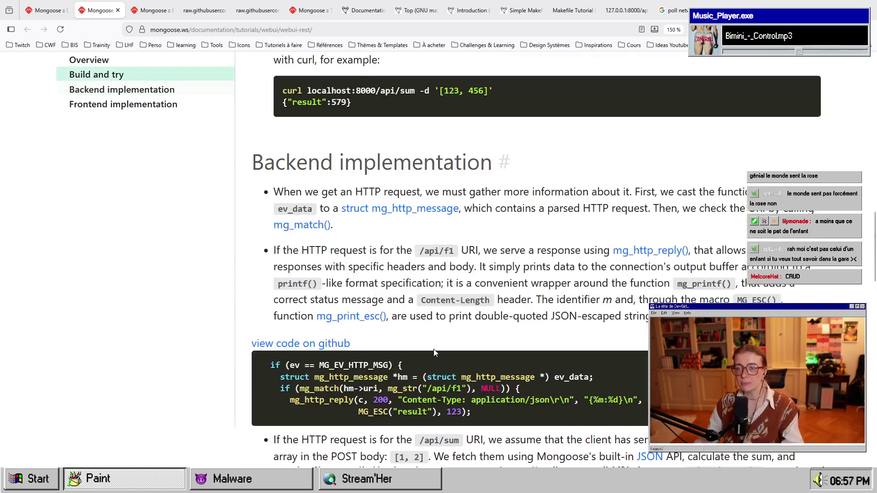
scroll(438, 341, "up", 10)
scroll(438, 342, "up", 4)
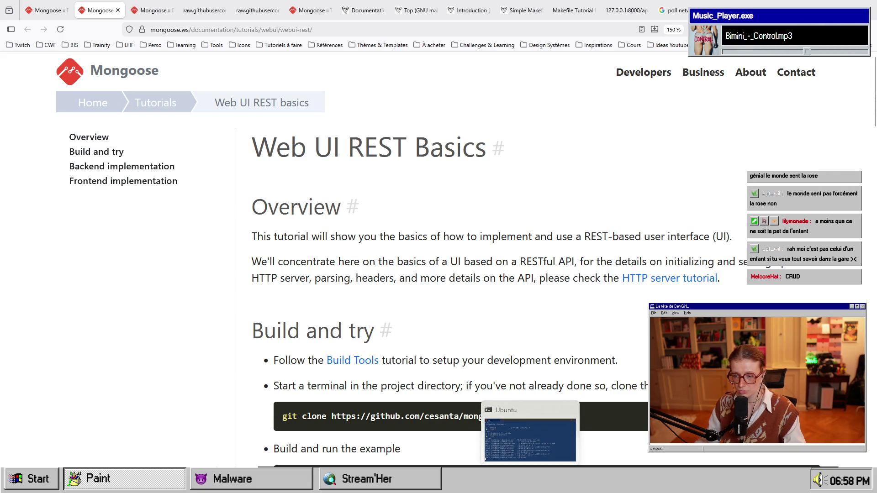
left_click(502, 413)
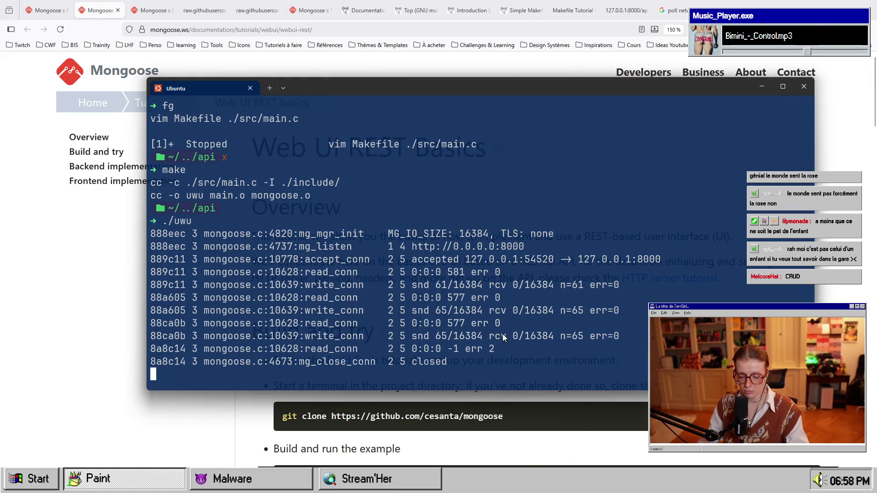
Stop the uwu server with Ctrl+C and resume the suspended Vim session with fg.
key("ctrl+c")
type("fgt")
key("Return")
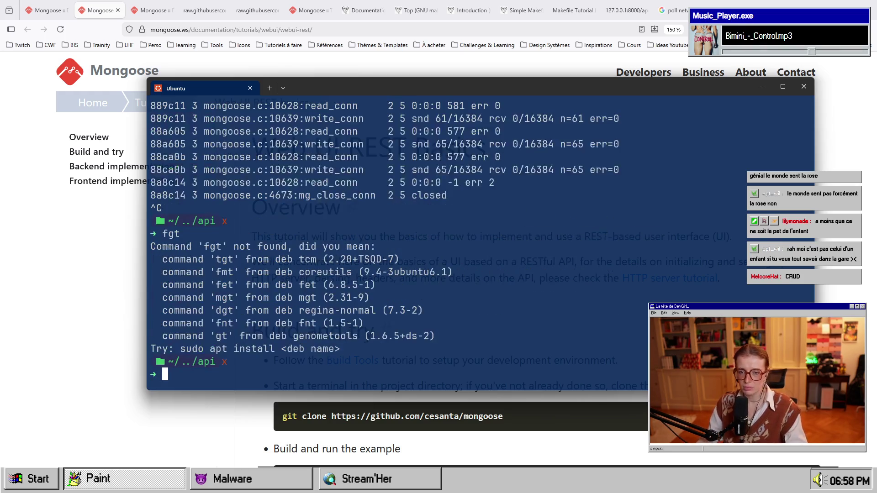
type("fg")
key("Return")
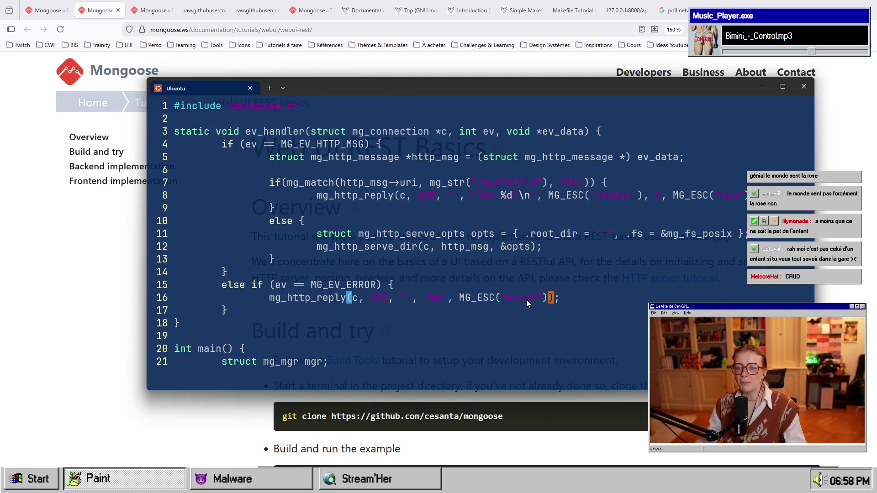
Review main.c's ev_handler, selecting the /api/hello route check and the handler code from lines 4 to 21.
key("Up")
key("Up")
key("Up")
key("End")
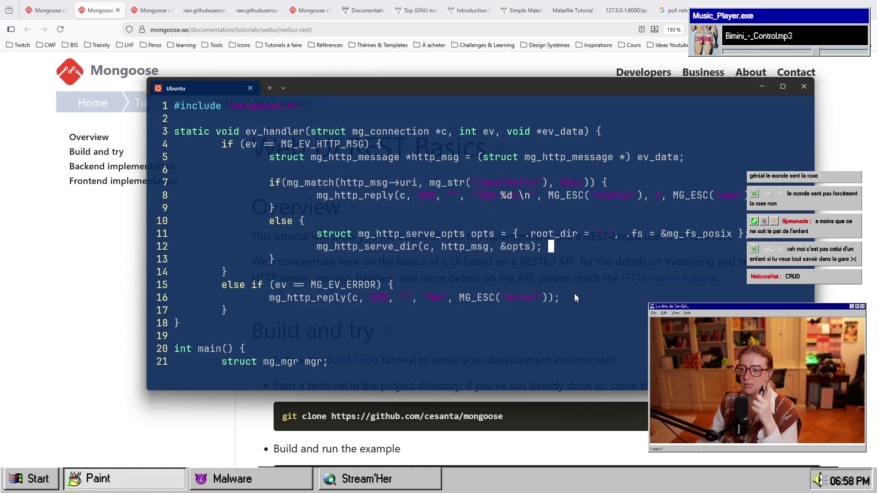
key("Up")
key("Up")
key("Up")
key("Up")
key("Up")
key("Down")
key("Down")
key("Down")
key("Up")
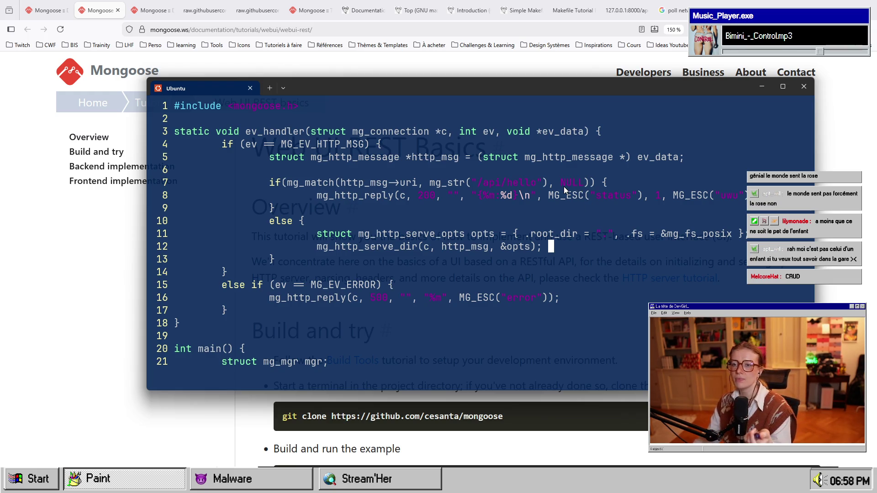
key("Down")
key("Down")
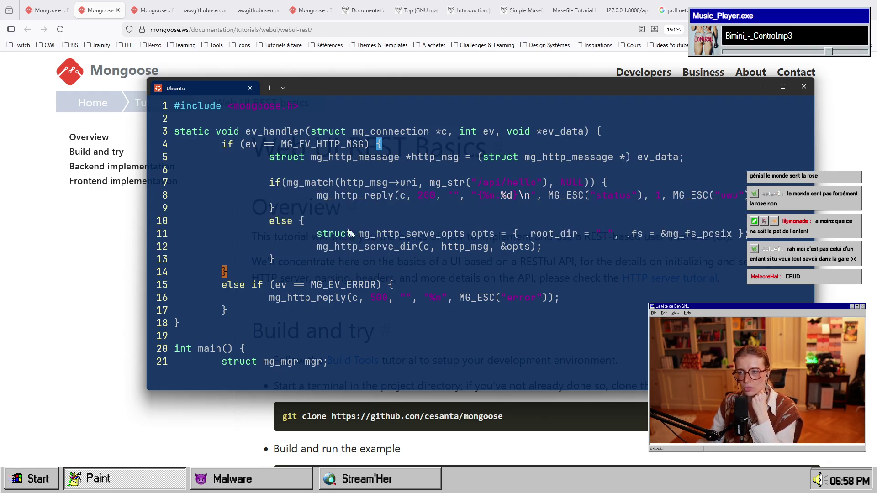
left_click_drag(395, 182, 621, 181)
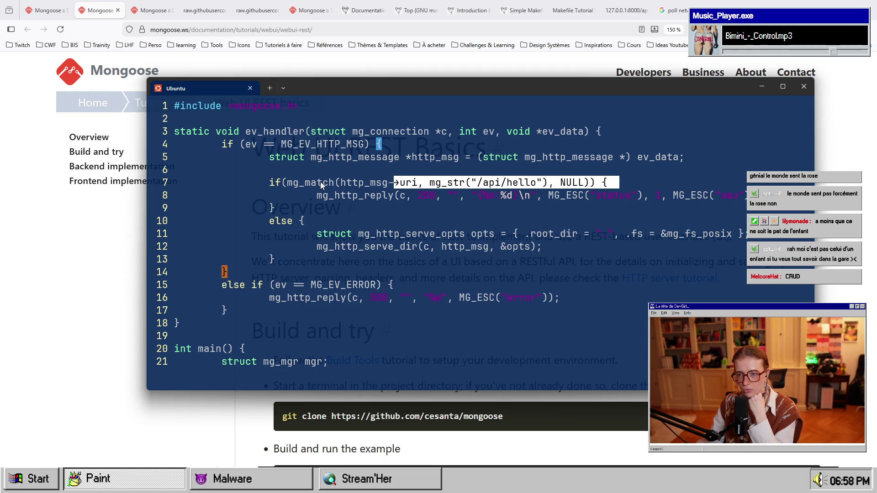
left_click_drag(304, 182, 595, 182)
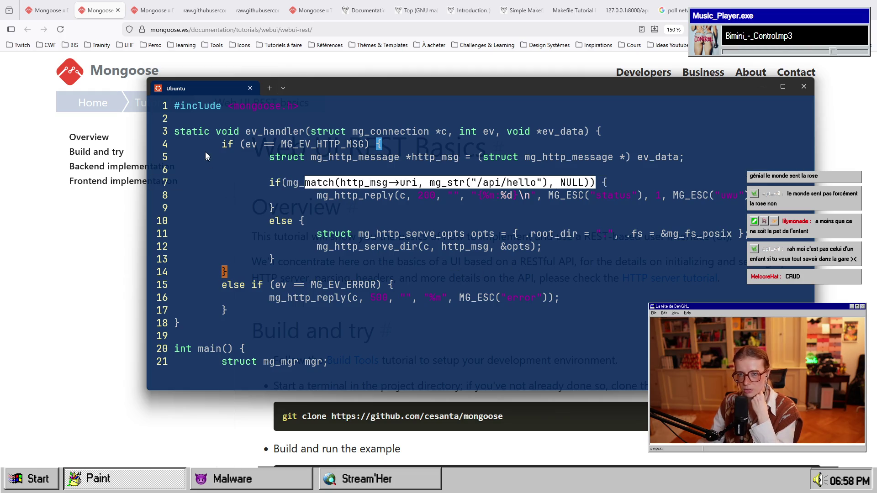
left_click(303, 259)
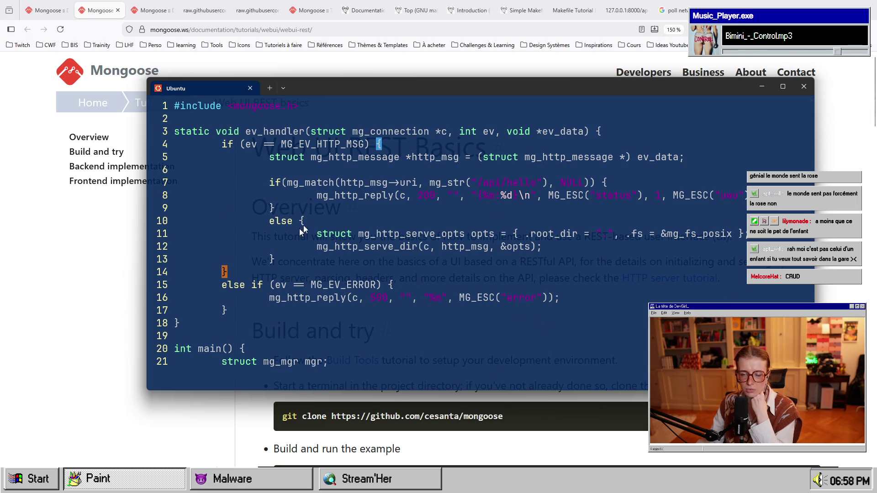
mouse_move(222, 144)
left_mouse_down()
mouse_move(327, 362)
mouse_move(416, 344)
left_mouse_up()
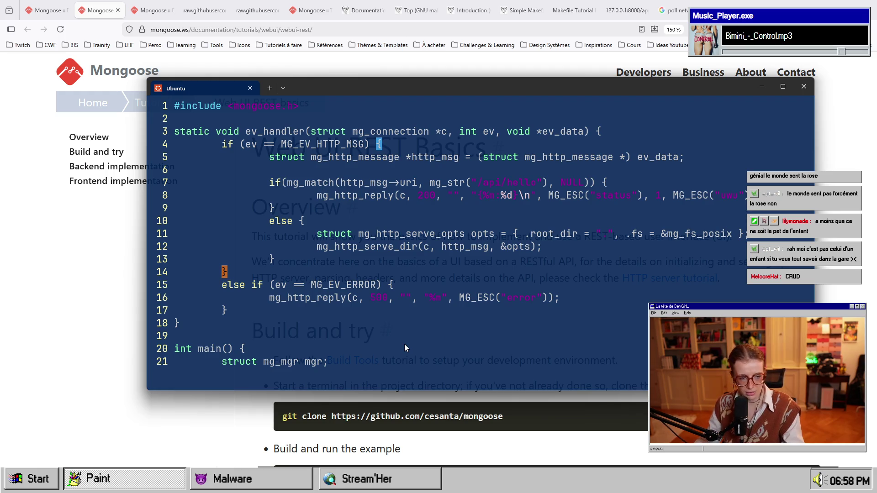
key("alt+Tab")
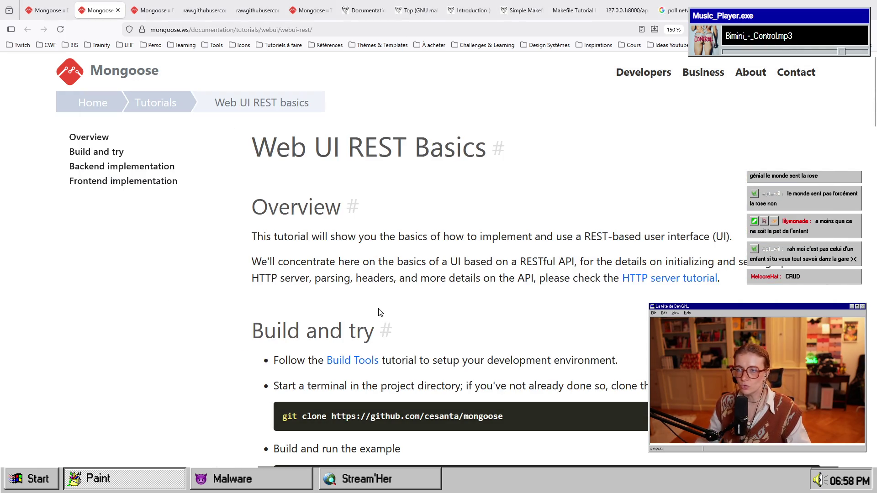
key("alt+Tab")
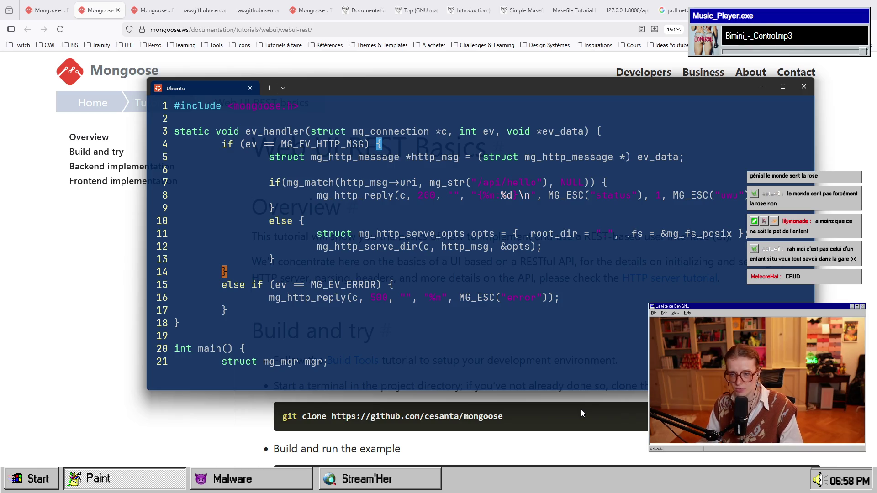
Bring Firefox forward and scroll the tutorial to the Backend implementation /api/sum code.
left_click(580, 410)
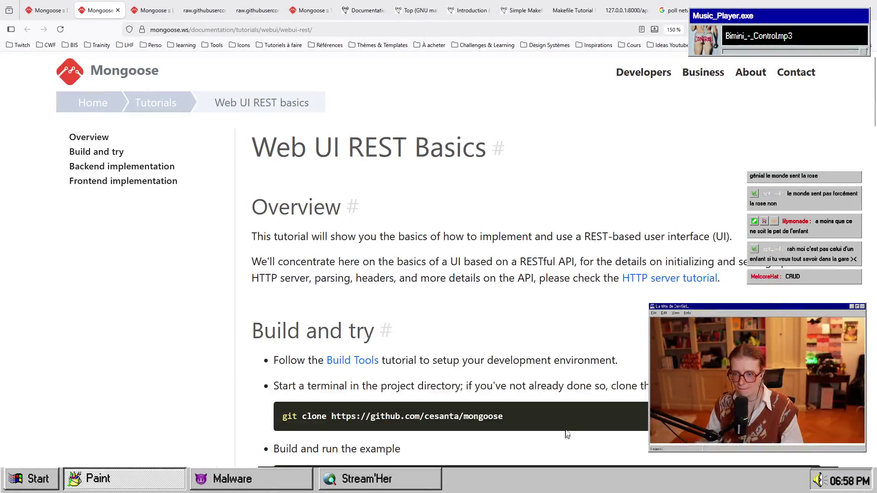
scroll(568, 411, "down", 7)
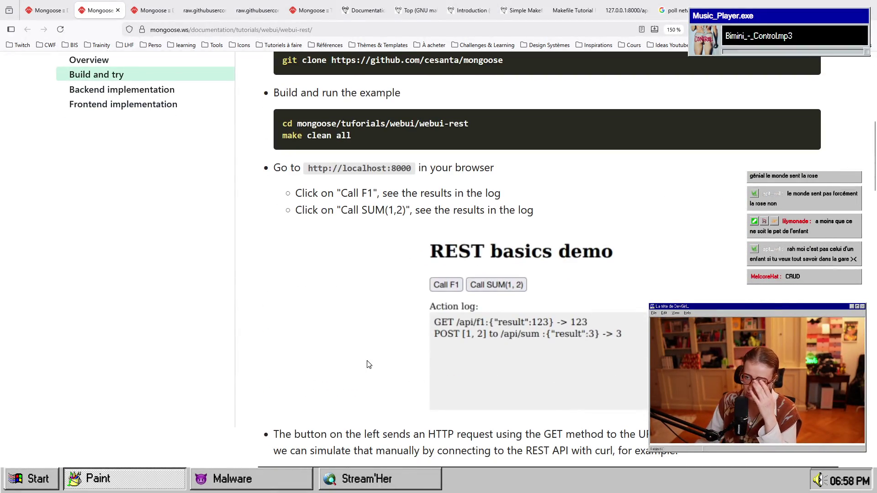
scroll(369, 364, "down", 10)
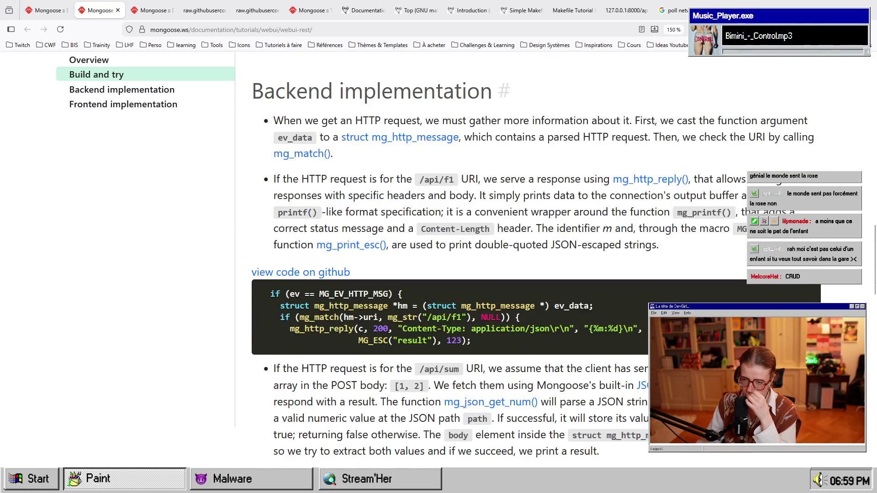
scroll(368, 361, "down", 3)
scroll(368, 361, "down", 3)
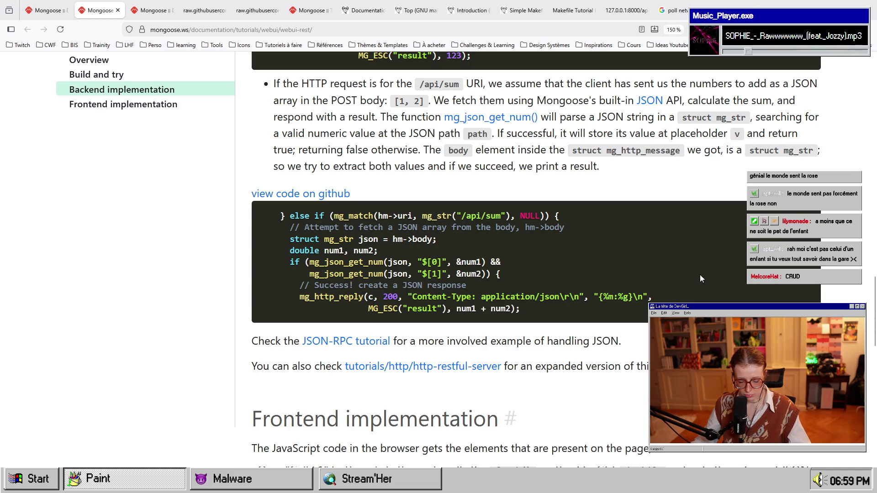
Launch Docker Desktop, accept the subscription agreement, skip sign-in, and minimise its window.
key("super")
type("docker Desktop")
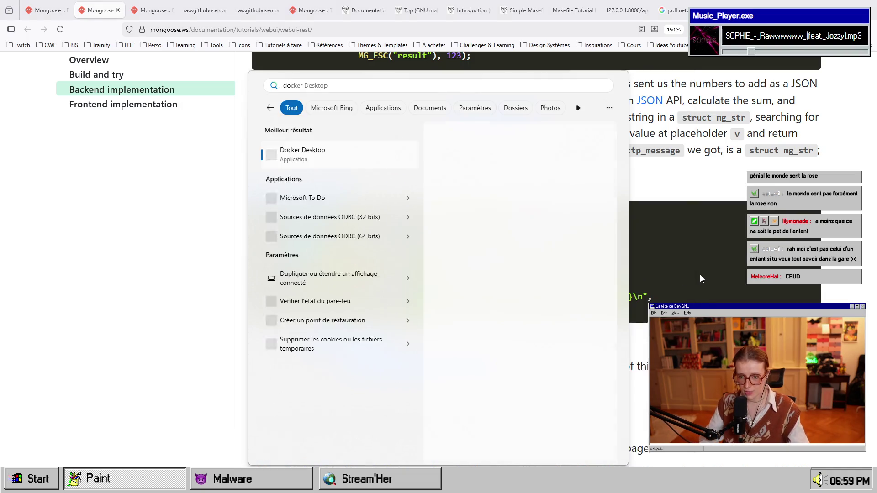
key("Return")
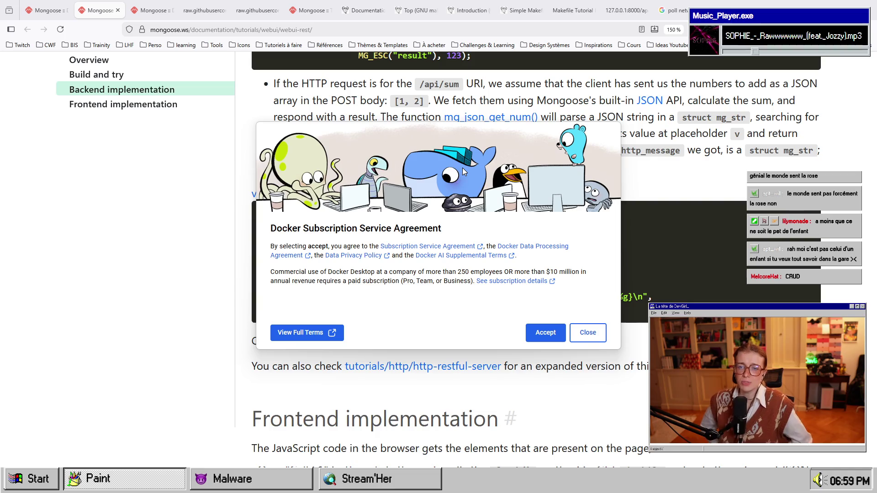
left_click(544, 332)
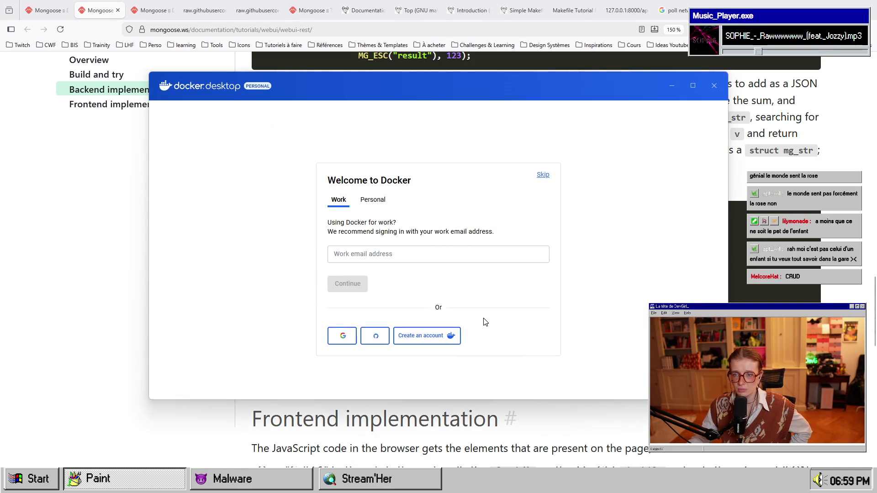
left_click(542, 175)
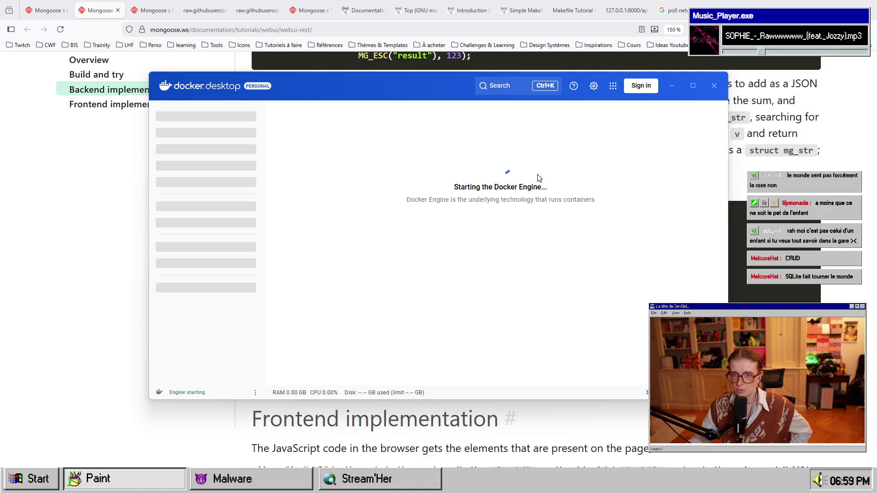
left_click(122, 245)
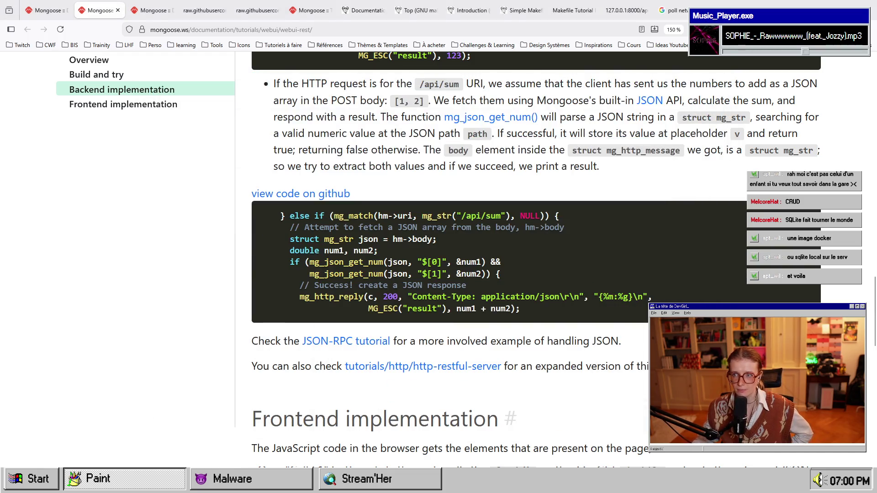
scroll(541, 316, "down", 5)
scroll(541, 316, "down", 6)
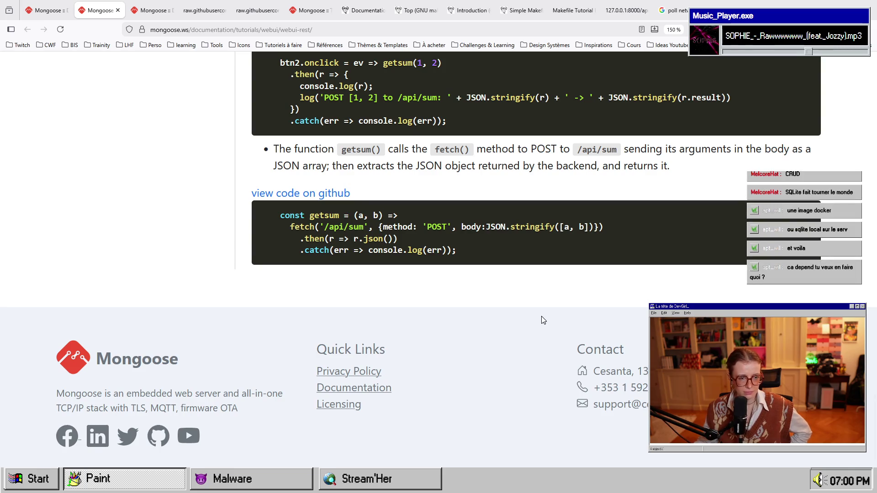
scroll(504, 269, "up", 13)
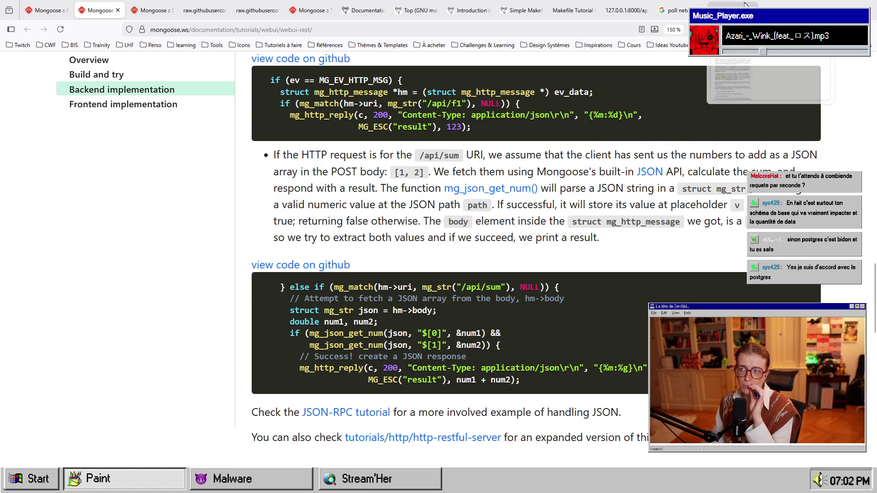
Open a new tab and enter 'docker image postgresql' in the address bar.
key("ctrl+t")
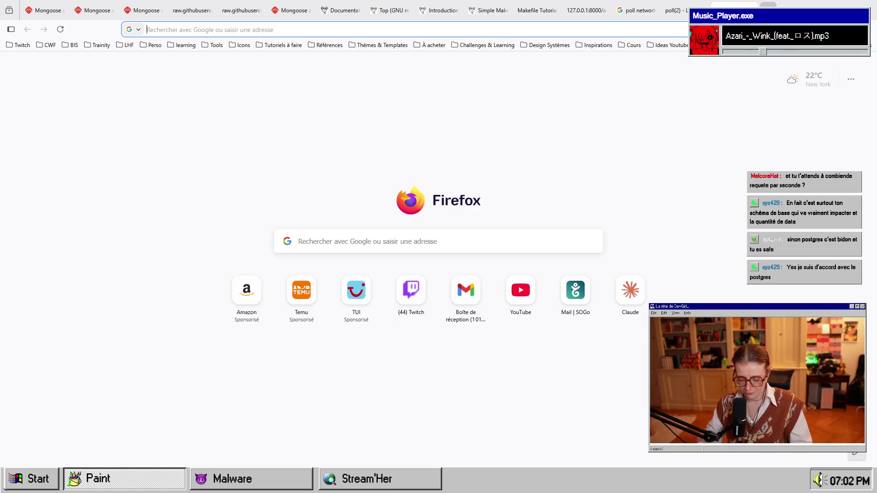
type("docker image pos")
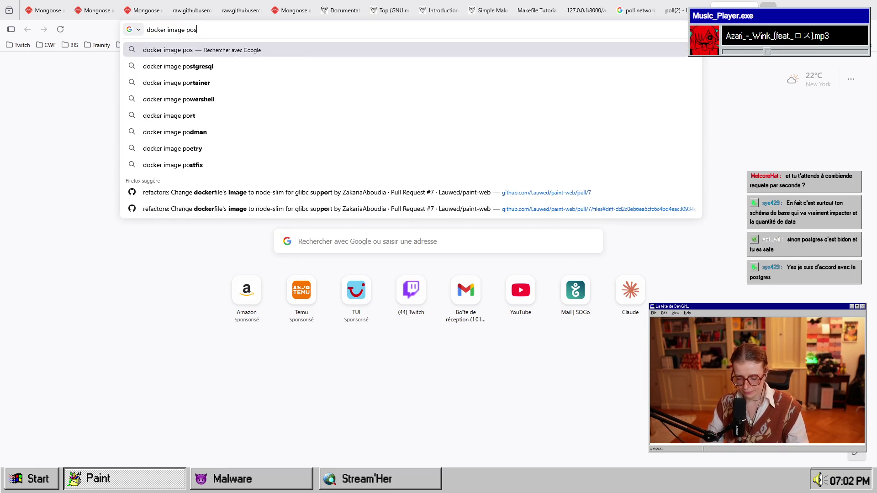
type("tgres")
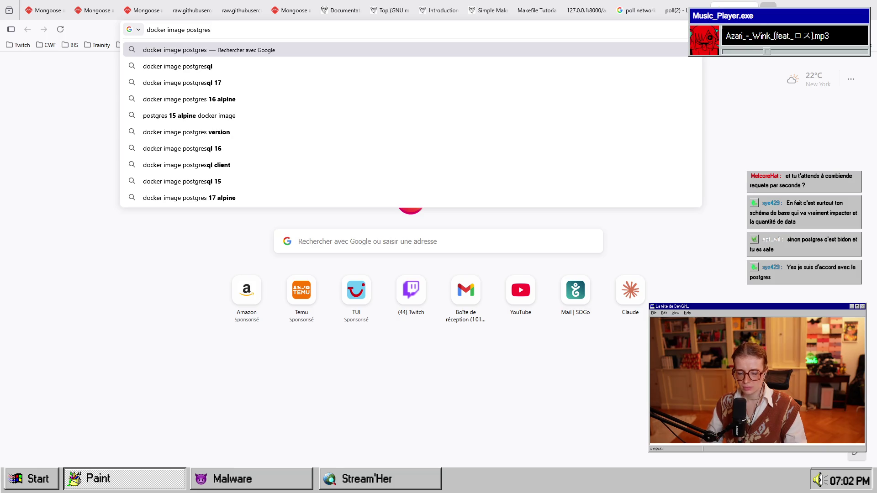
type("ql")
Search 'docker image postgresql', view Docker Hub's official postgres page, then return to the results.
key("Return")
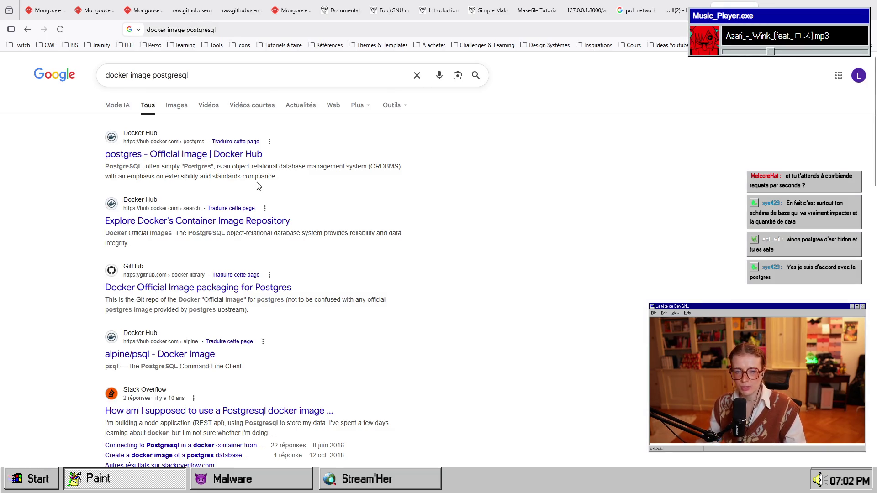
left_click(231, 156)
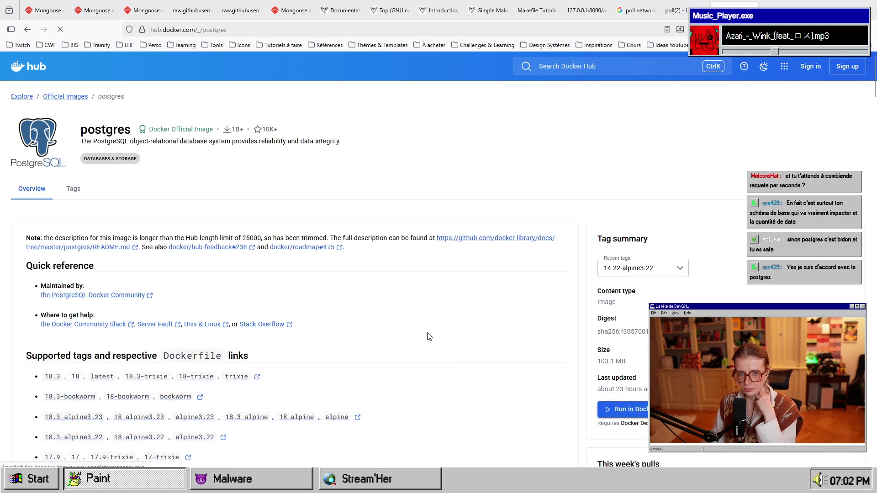
scroll(451, 346, "down", 2)
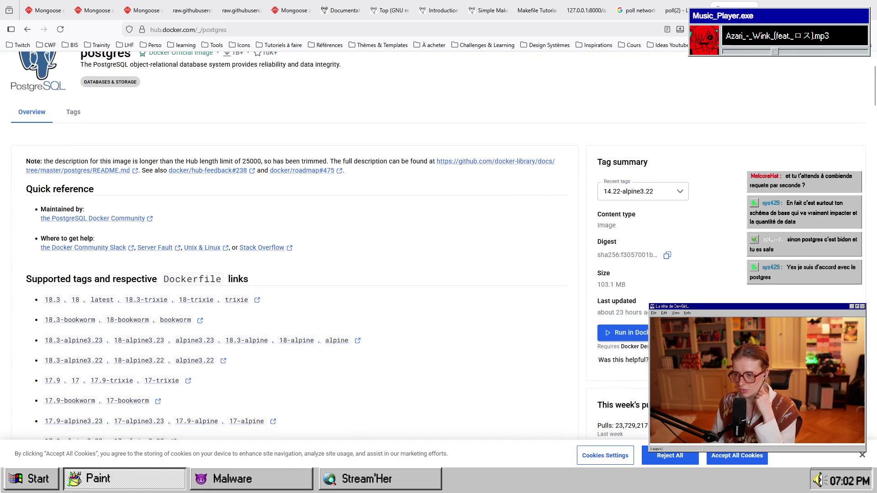
left_click(669, 456)
scroll(348, 301, "down", 2)
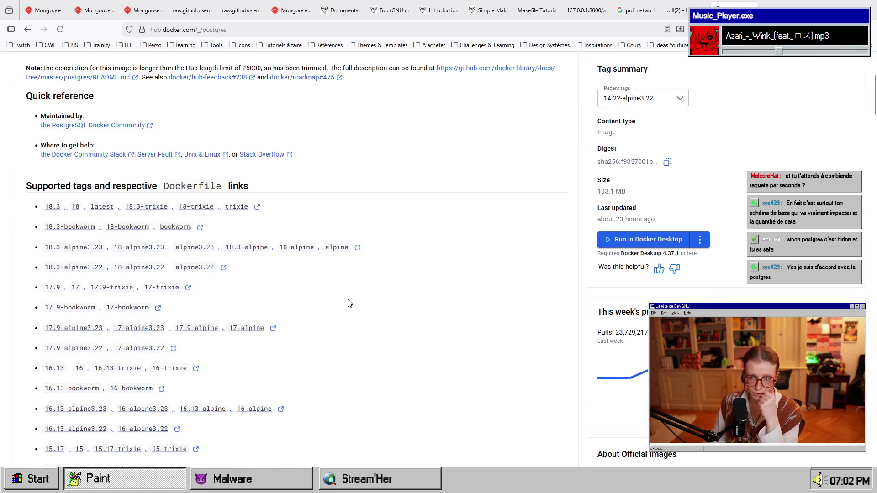
scroll(398, 322, "up", 3)
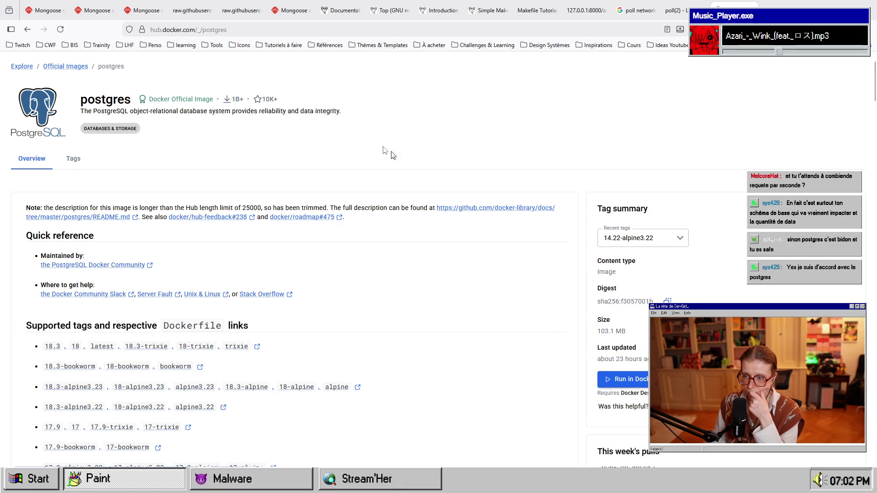
left_click(27, 29)
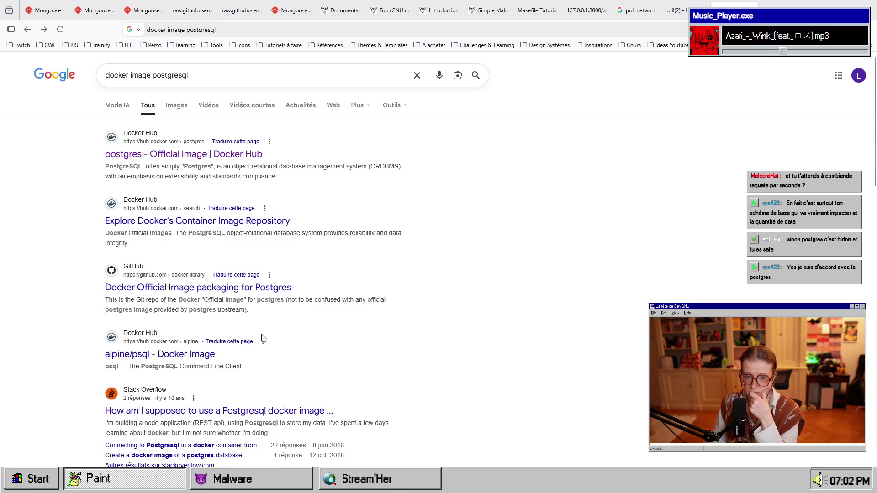
Refine the search to 'create docker image postgresql' and open the Docker blog article result.
scroll(292, 357, "down", 3)
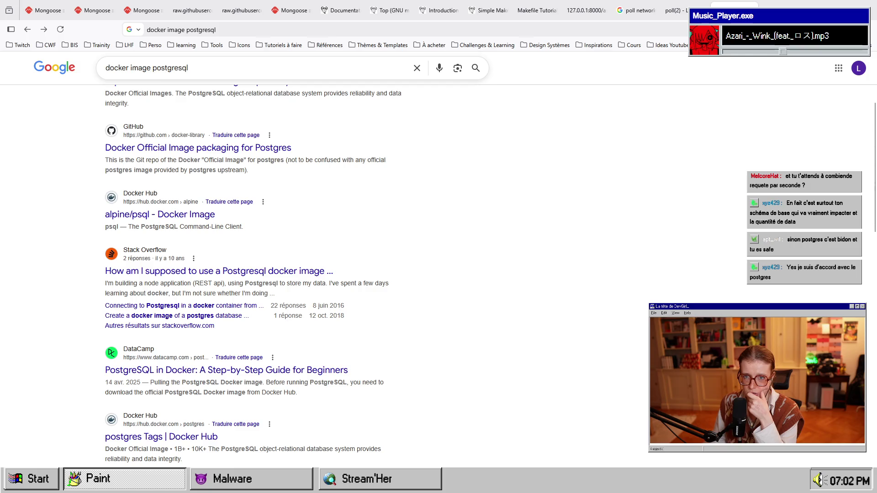
left_click(251, 69)
type("create")
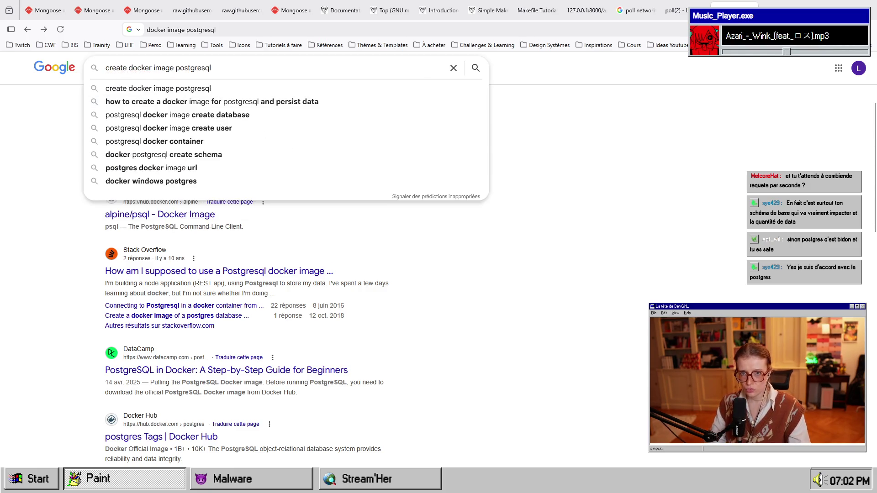
key("Return")
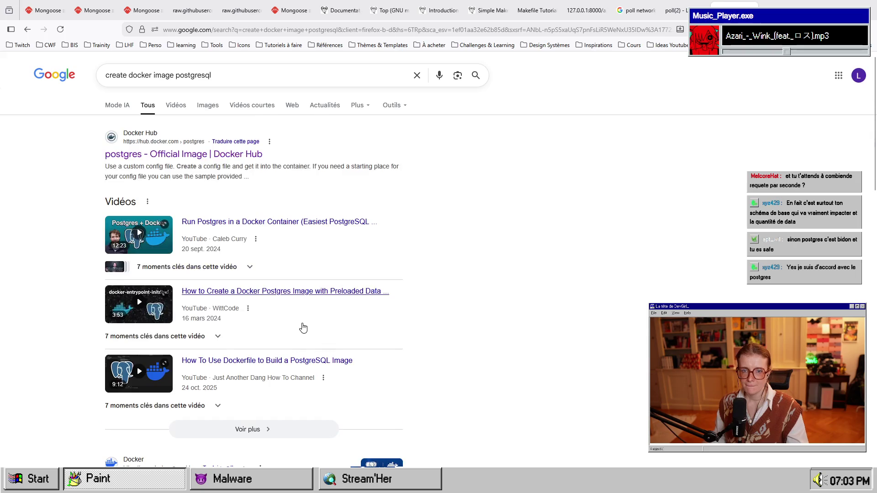
scroll(225, 165, "down", 4)
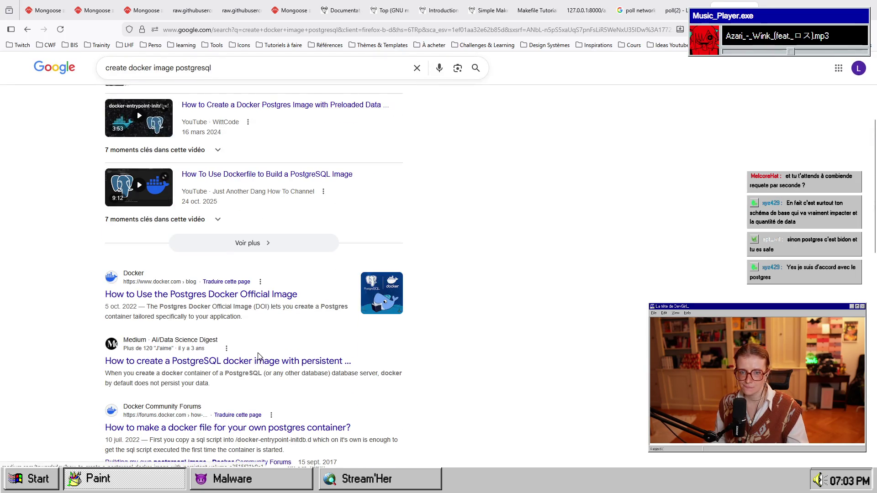
left_click(274, 294)
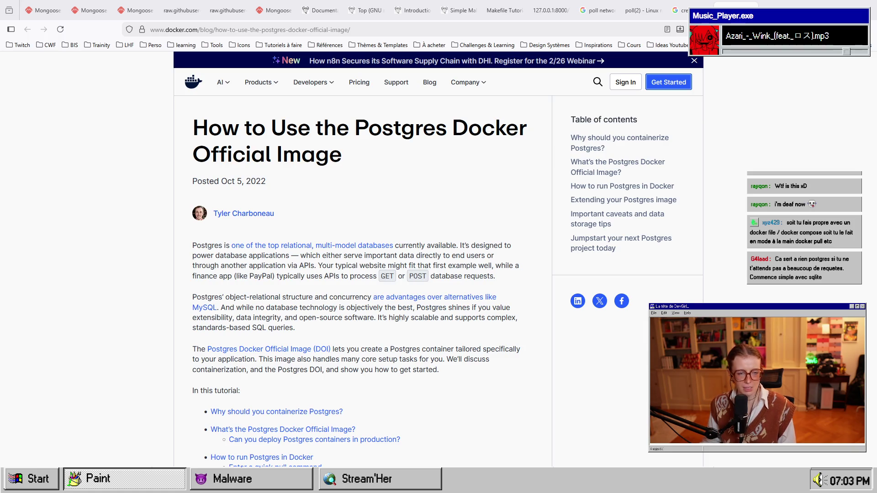
Read through the 'How to Use the Postgres Docker Official Image' article.
scroll(486, 245, "down", 2)
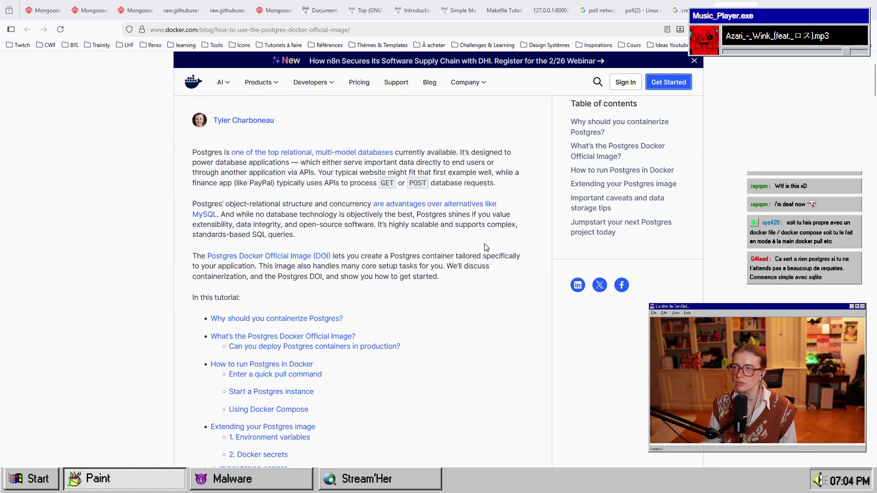
scroll(377, 256, "down", 5)
scroll(376, 256, "down", 20)
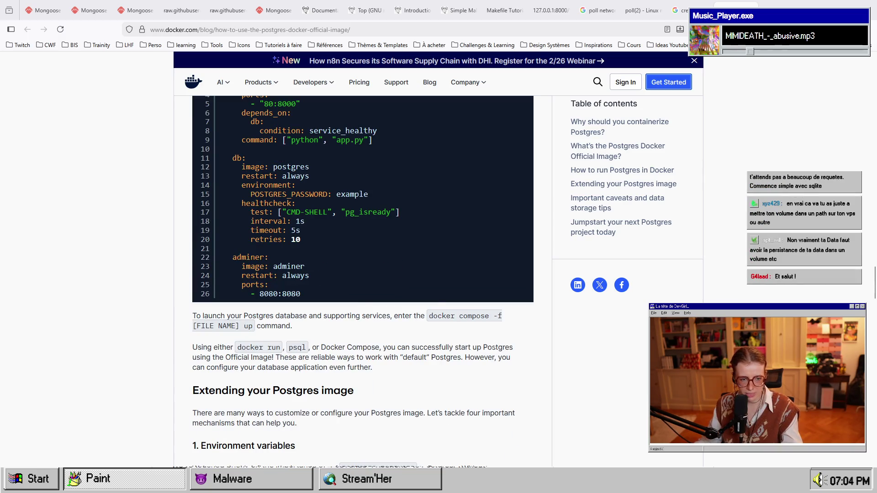
scroll(488, 329, "down", 13)
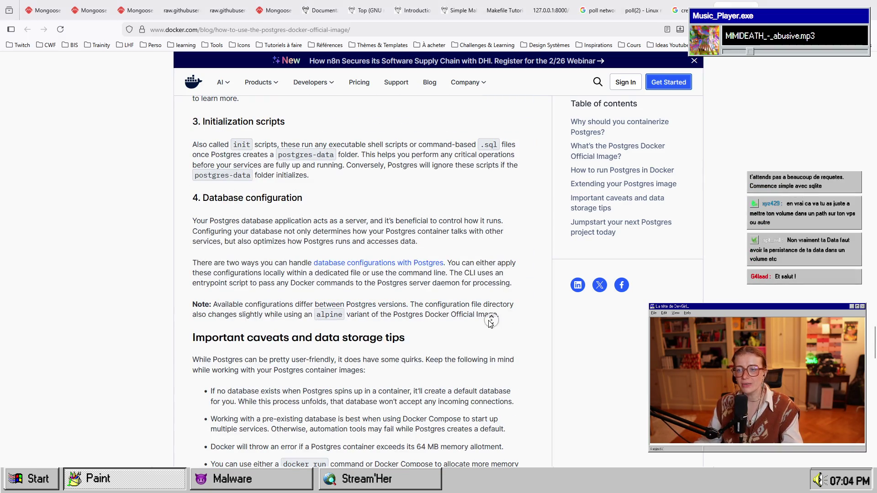
scroll(488, 329, "up", 20)
scroll(511, 289, "up", 10)
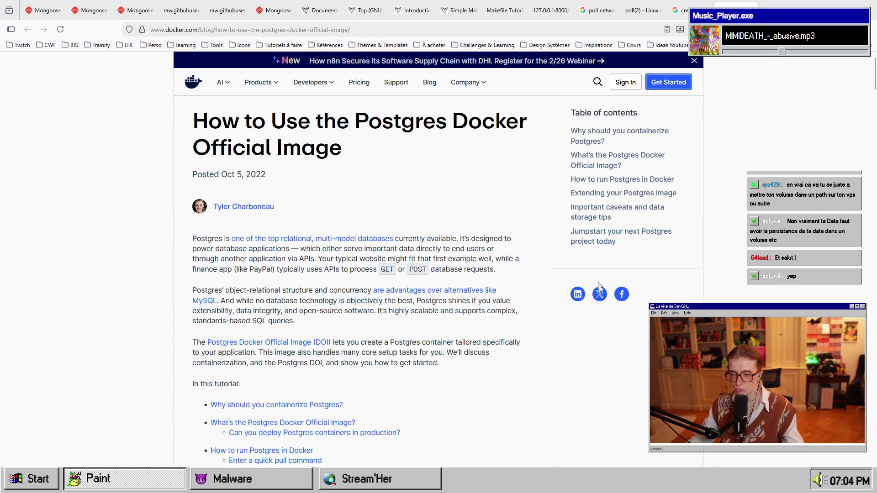
key("super")
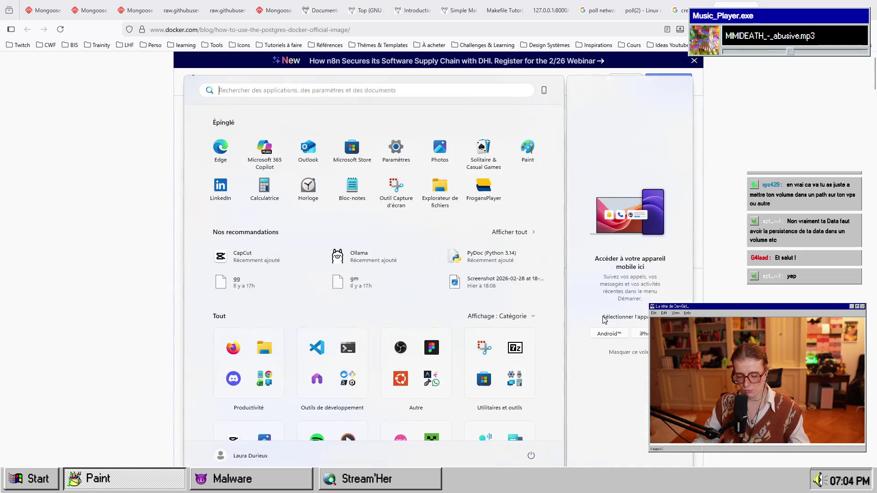
Launch Figma by searching 'figma' in the Start menu and bring its window forward.
key("super")
key("super")
type("figma")
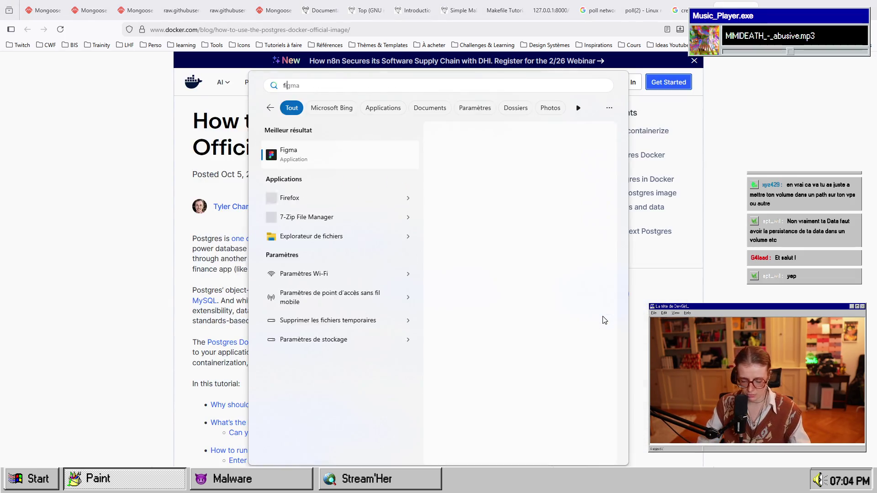
key("Return")
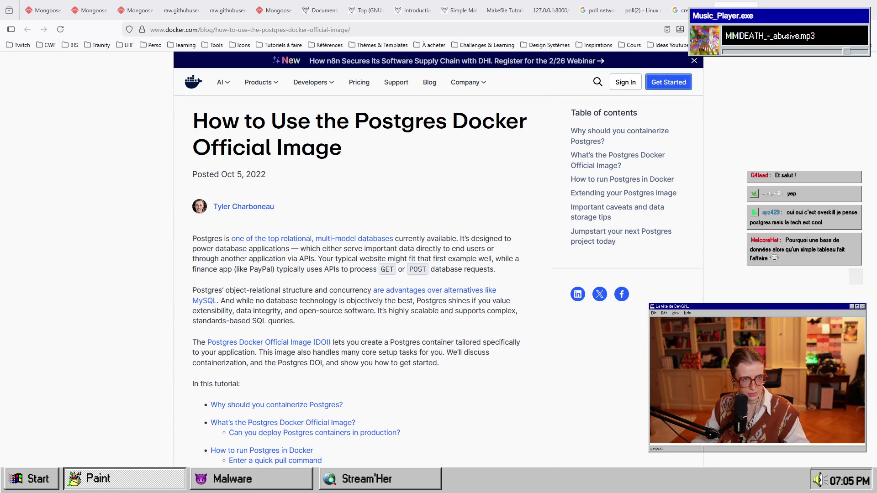
key("alt+Tab")
Maximize Figma and pan the canvas to bring Frame 79 into view.
double_click(560, 91)
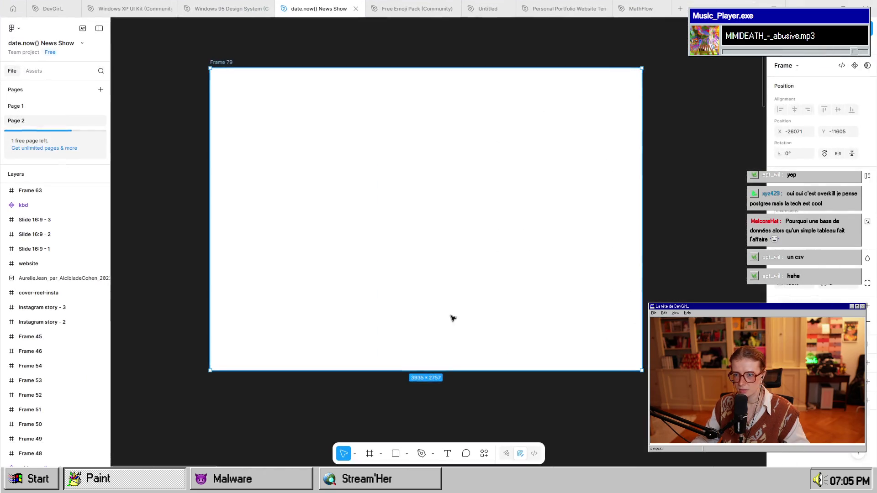
scroll(452, 317, "up", 3, "ctrl")
scroll(561, 321, "up", 2)
mouse_move(564, 338)
left_mouse_down()
mouse_move(452, 307)
mouse_move(470, 297)
mouse_move(473, 320)
left_mouse_up()
Add an 'Issue' text layer in Frame 79 and move it toward the frame's middle.
key("t")
left_click(214, 117)
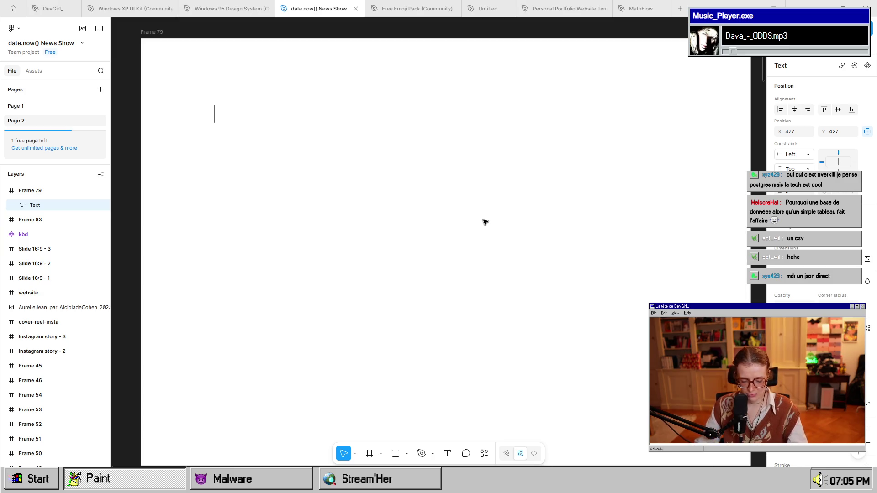
type("A")
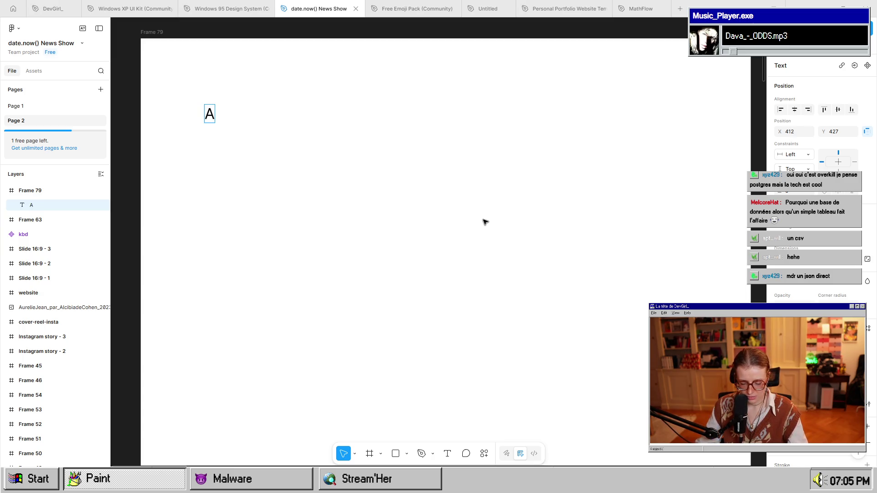
key("BackSpace")
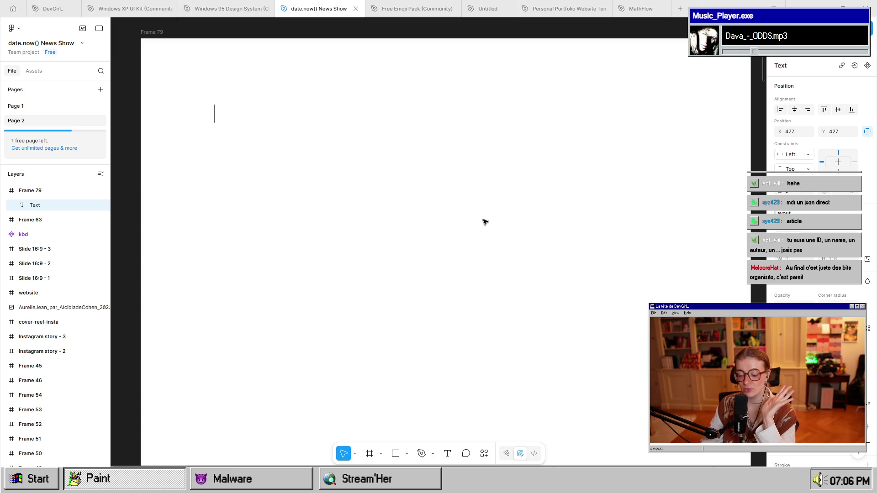
type("Issue")
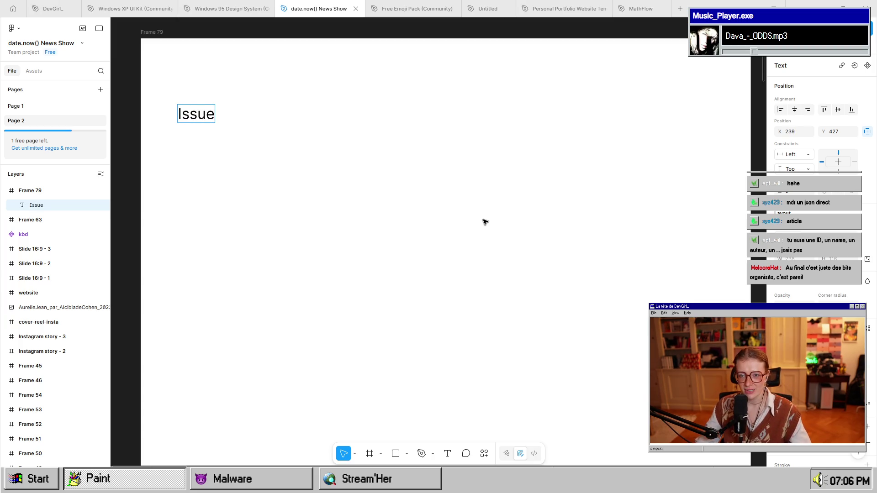
key("Escape")
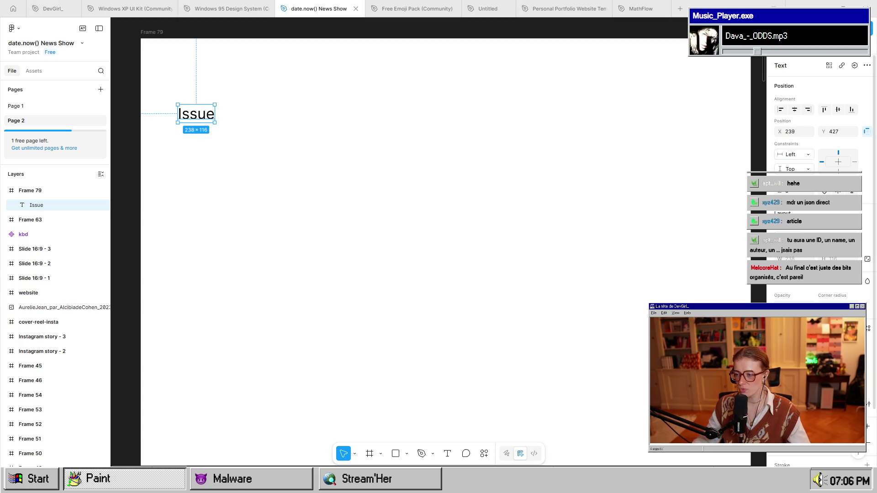
key("Escape")
left_click(213, 118)
key("Return")
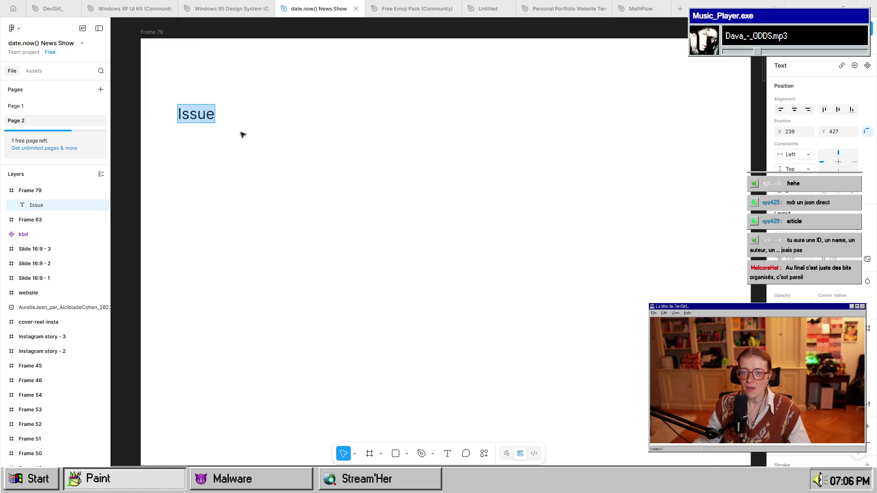
key("Escape")
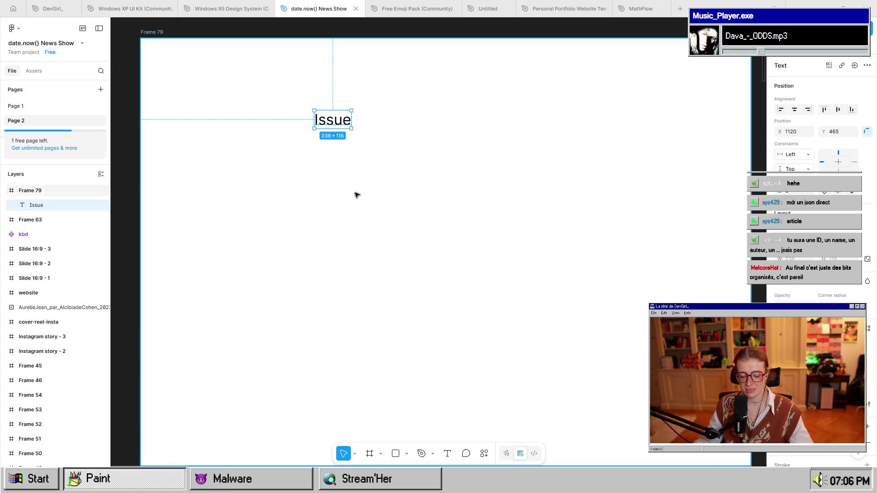
key("Return")
key("Escape")
mouse_move(201, 117)
left_mouse_down()
mouse_move(250, 112)
mouse_move(395, 133)
left_mouse_up()
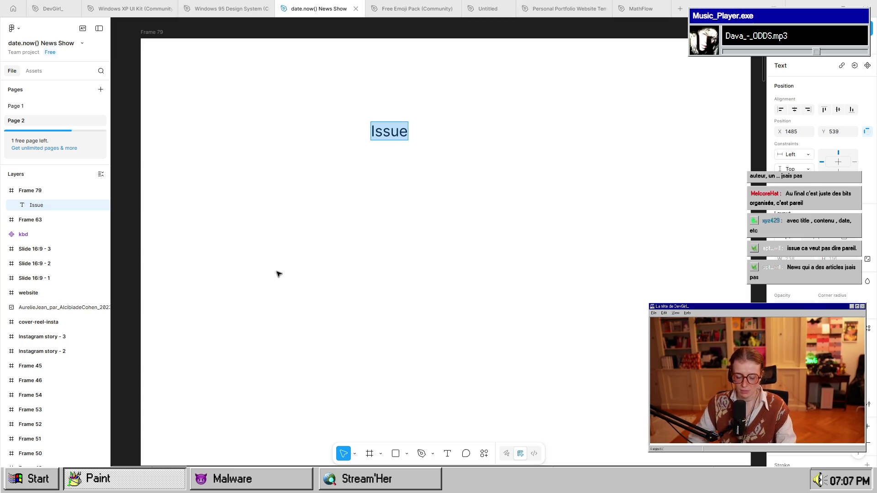
Change the text to 'Article', move it to the upper left, and draw a large rectangle over it.
type("Article")
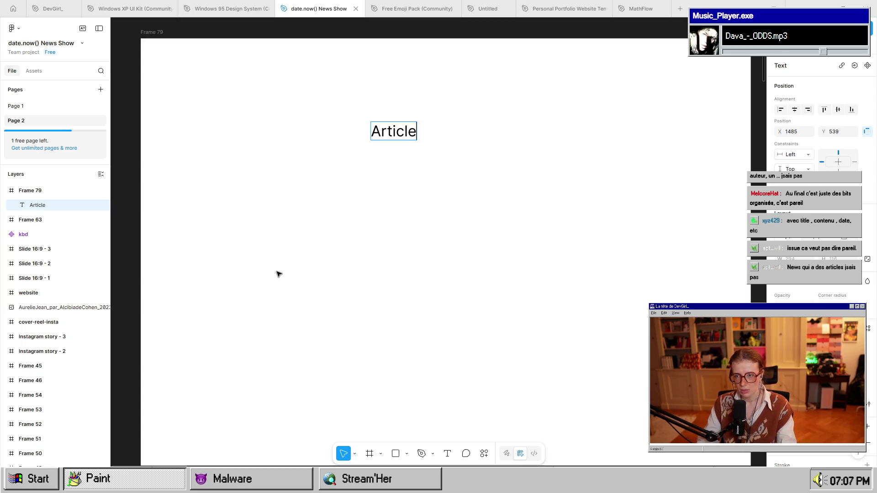
key("Escape")
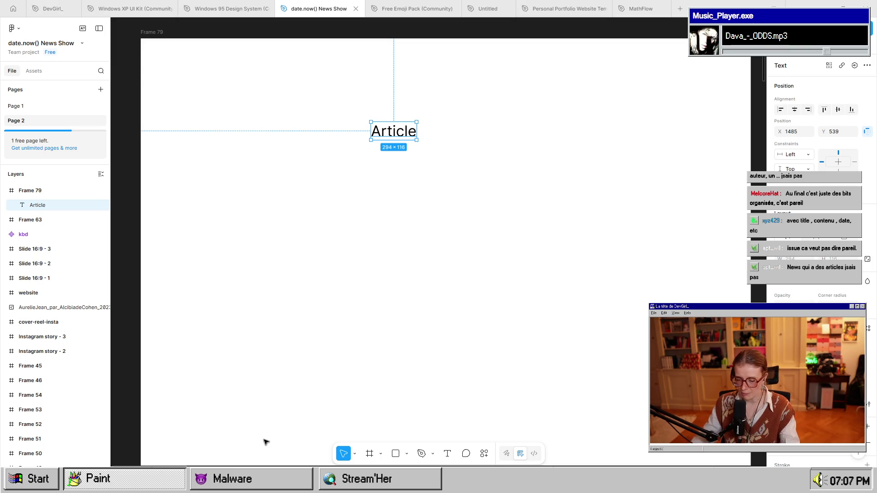
mouse_move(394, 135)
left_mouse_down()
mouse_move(213, 106)
mouse_move(225, 114)
left_mouse_up()
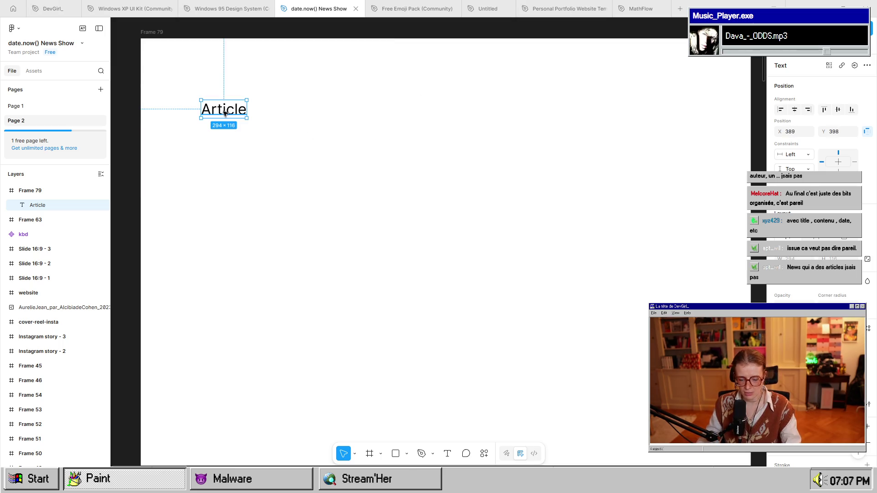
key("r")
mouse_move(182, 84)
left_mouse_down()
mouse_move(396, 453)
mouse_move(385, 319)
left_mouse_up()
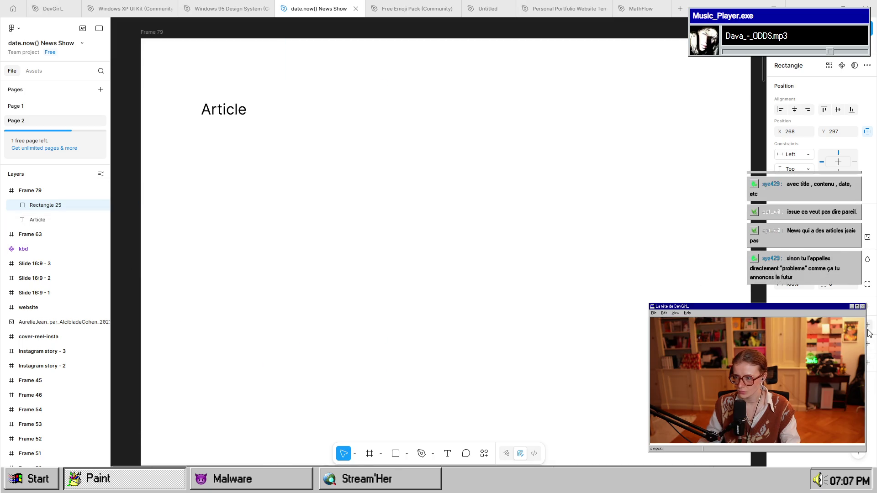
Make the Article heading bold and larger, positioned at the frame's top-left.
left_click(528, 259)
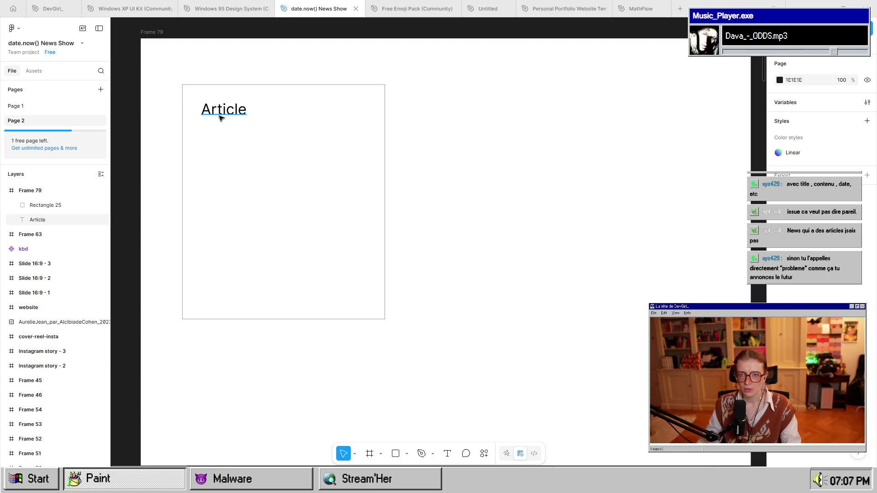
mouse_move(222, 115)
left_mouse_down()
mouse_move(237, 112)
mouse_move(227, 107)
mouse_move(237, 118)
left_mouse_up()
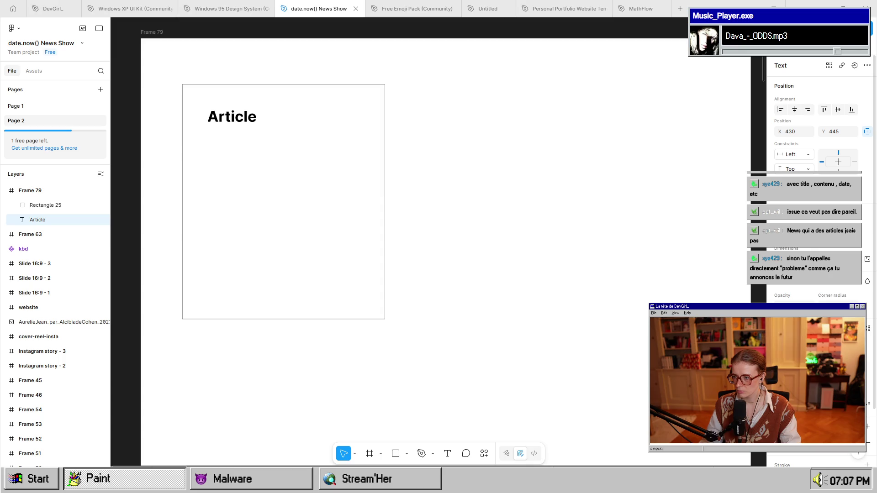
key("ctrl+b")
left_click_drag(254, 122, 247, 114)
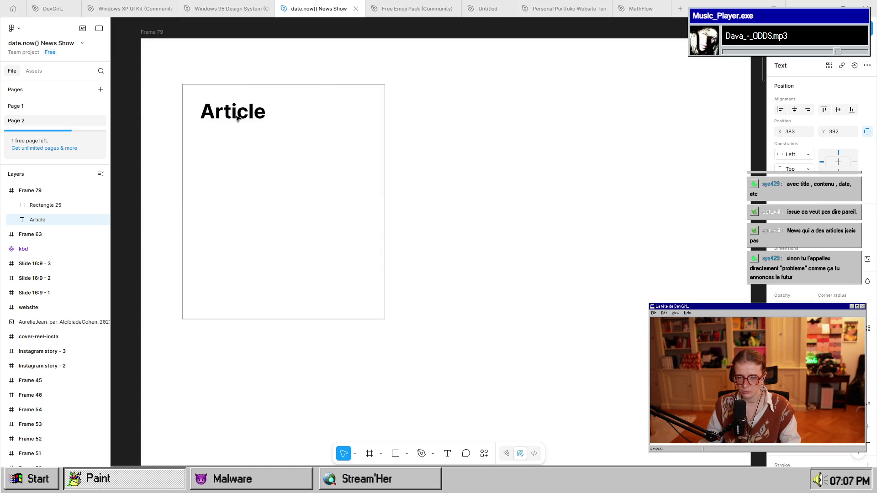
Add an unbolded 'id' label under Article, resize it, duplicate it below, then bring the terminal forward.
key("t")
left_click(205, 171)
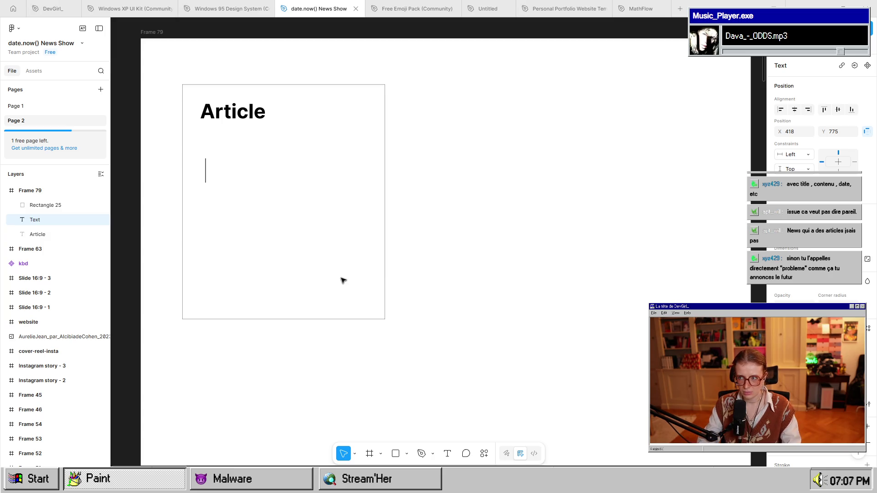
type("id")
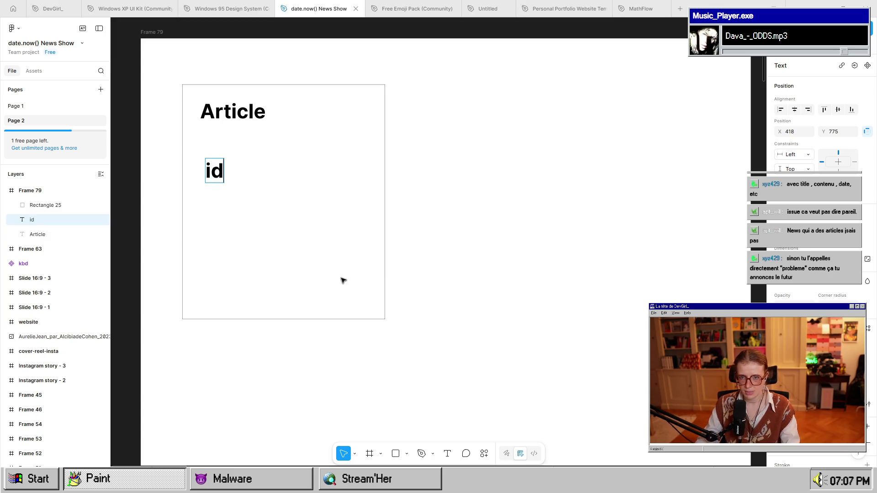
key("Escape")
key("ctrl+b")
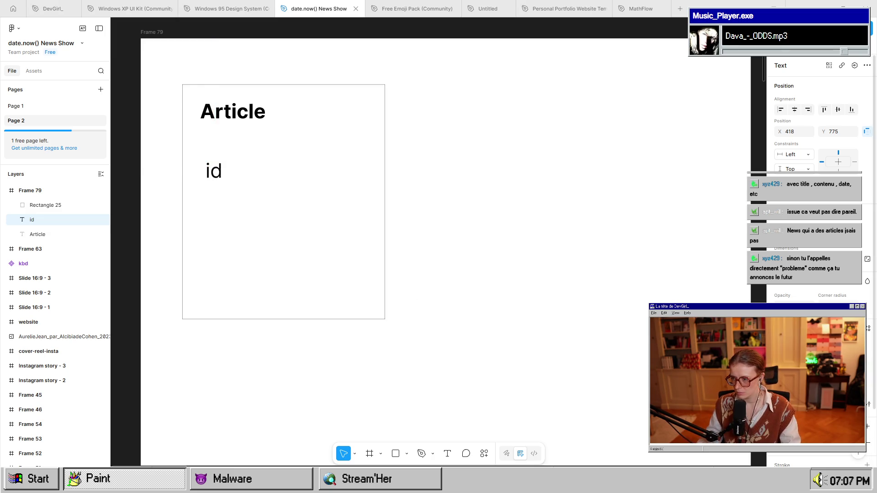
left_click(840, 247)
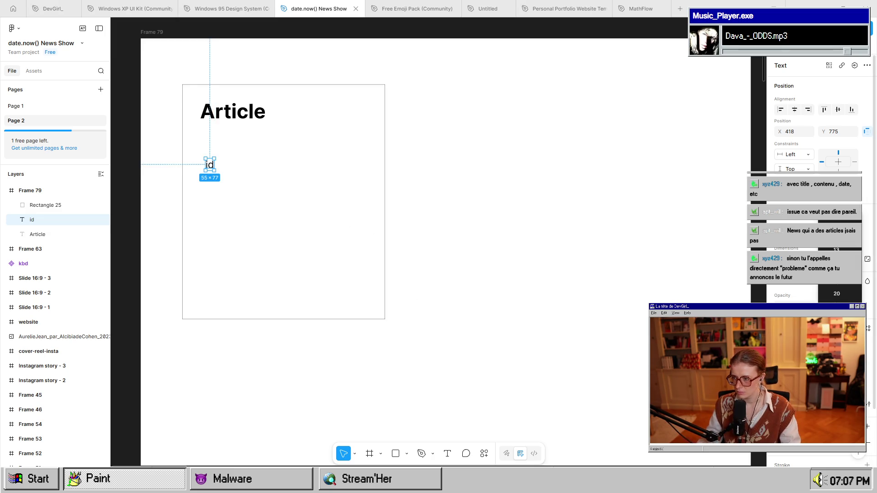
key("Escape")
key("ctrl+shift+period")
key("ctrl+shift+period")
key("ctrl+shift+period")
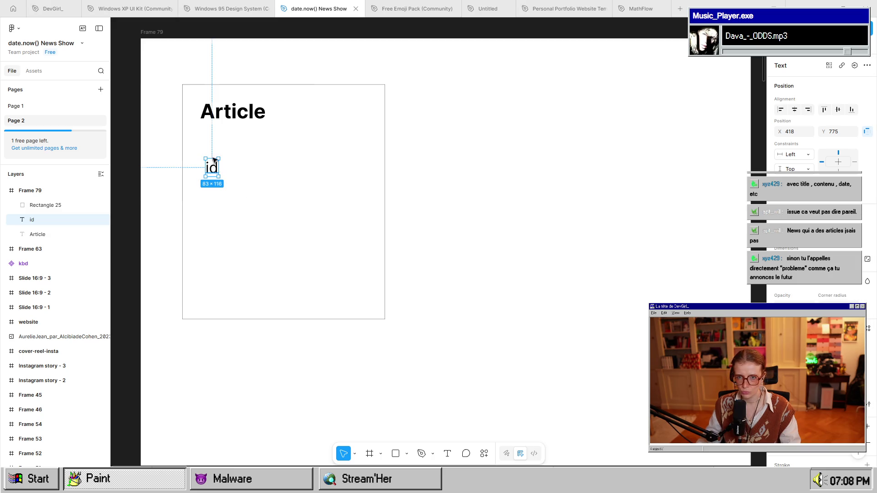
mouse_move(214, 160)
left_mouse_down()
mouse_move(210, 136)
mouse_move(212, 179)
mouse_move(204, 173)
left_mouse_up()
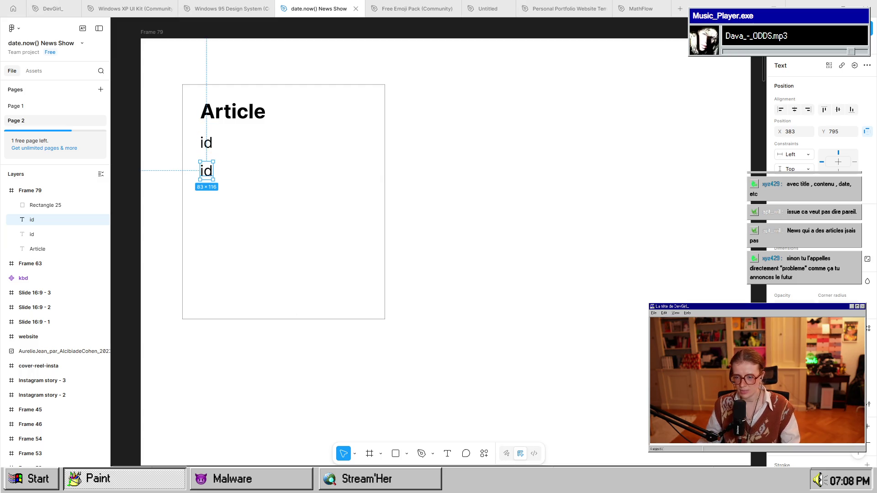
right_click(470, 484)
left_click(596, 347)
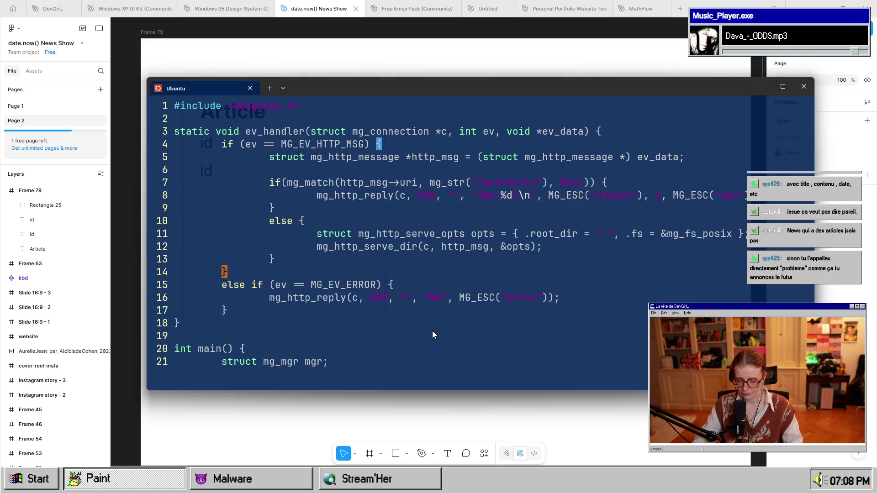
Suspend vim, move into ../front/ and try npm run dev, which fails with vite not found.
key("ctrl+z")
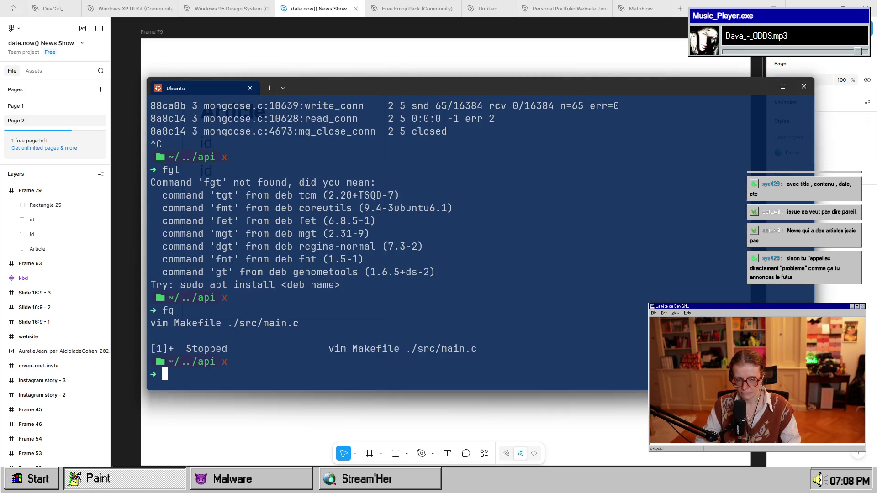
type("cd")
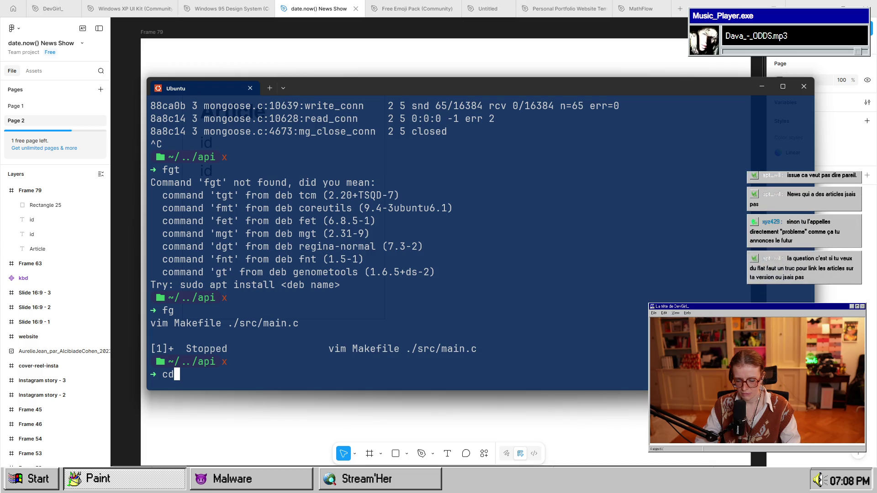
type(" ../")
type("front/")
key("Return")
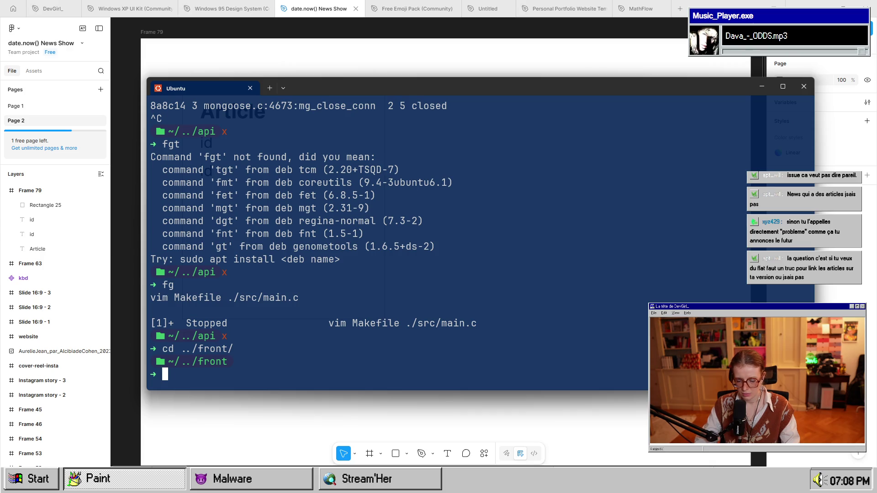
type("npm run dev")
key("Return")
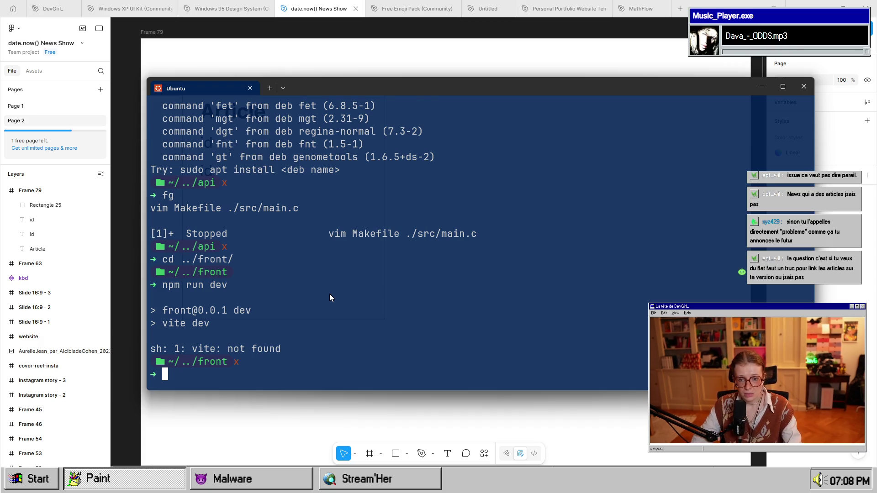
Try bun dev, then run the suggested sudo snap install bun-js, which returns snap not found.
type("bun dev")
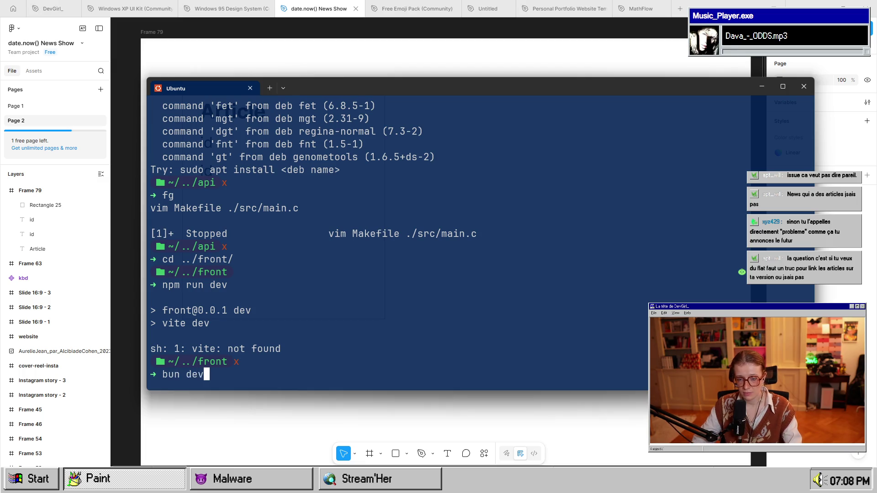
key("Return")
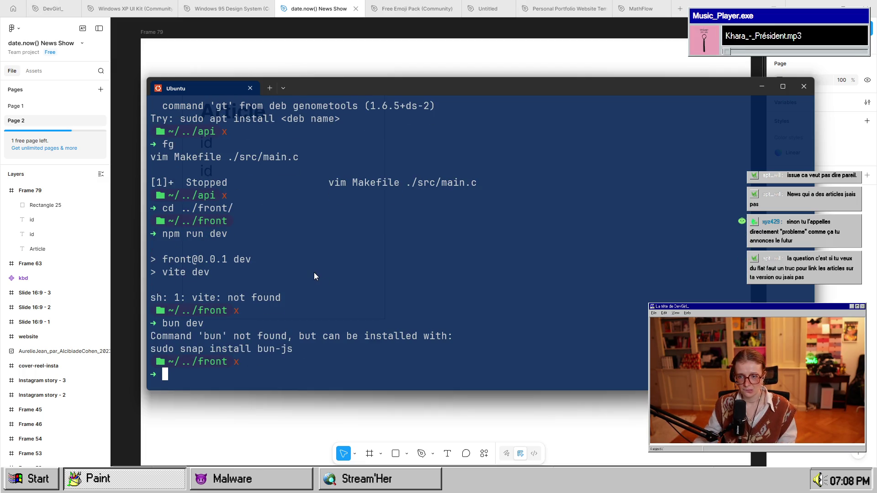
left_click_drag(298, 349, 153, 349)
right_click(153, 348)
right_click(272, 380)
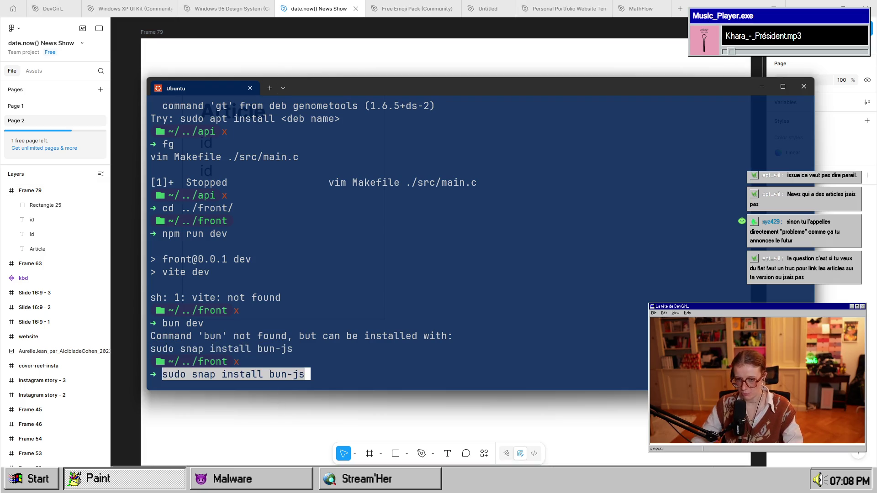
key("Return")
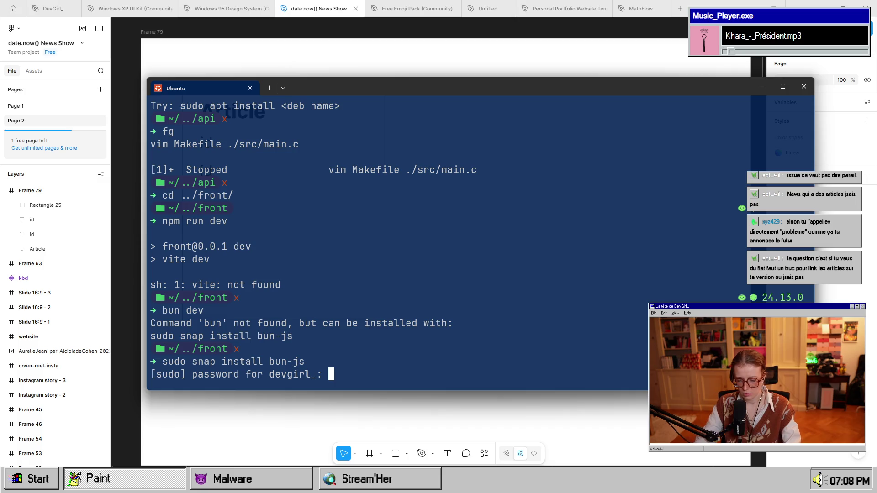
key("Return")
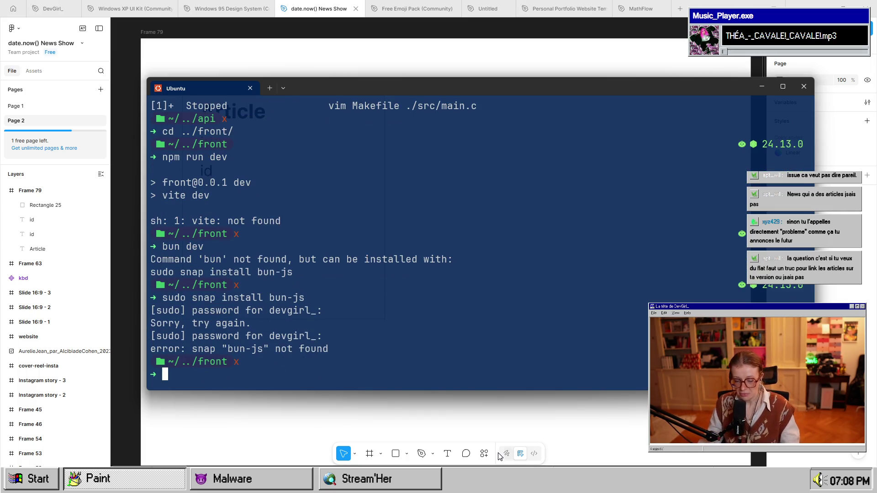
key("alt+Tab")
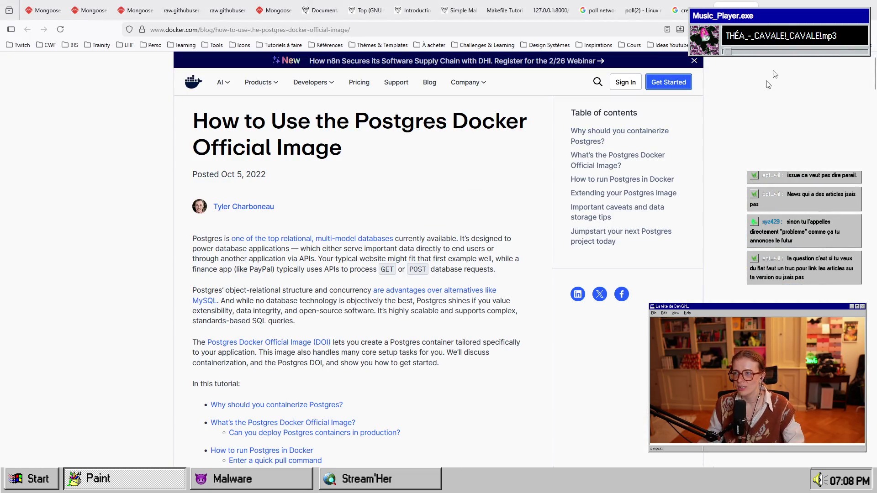
Search 'bun ubuntu' and open Bun's installation documentation on bun.com.
key("ctrl+l")
type("bun u")
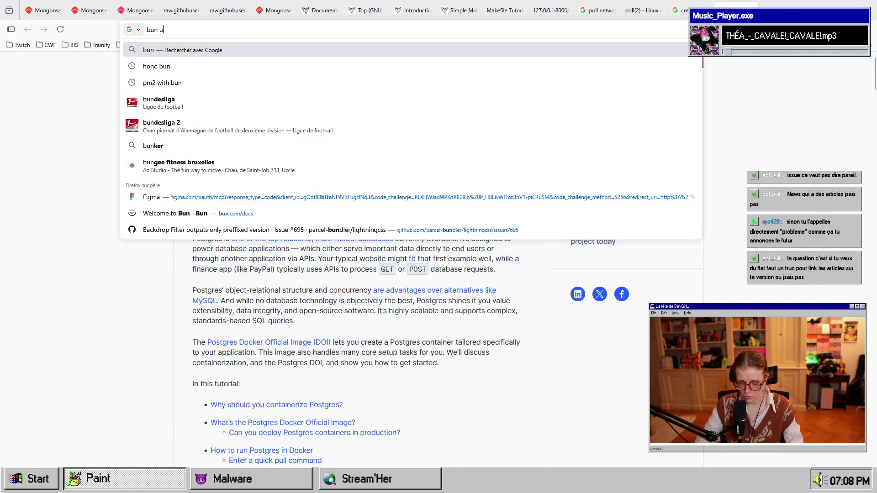
type("bunuttu")
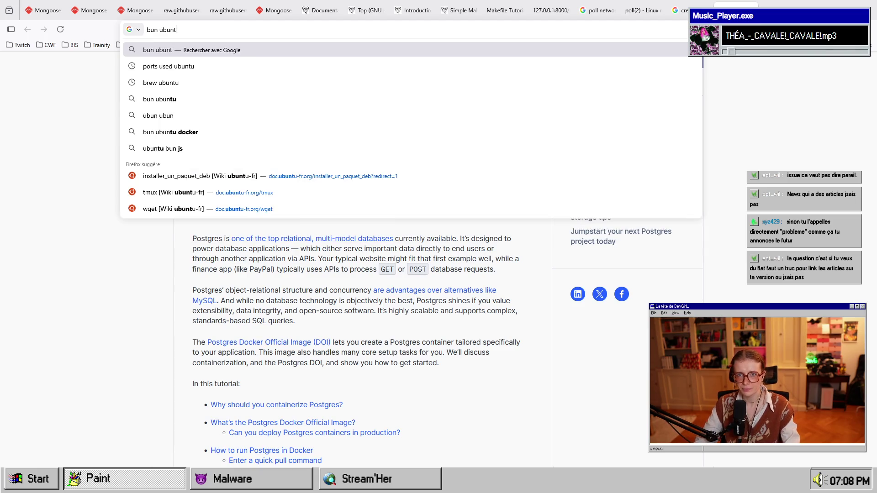
key("Return")
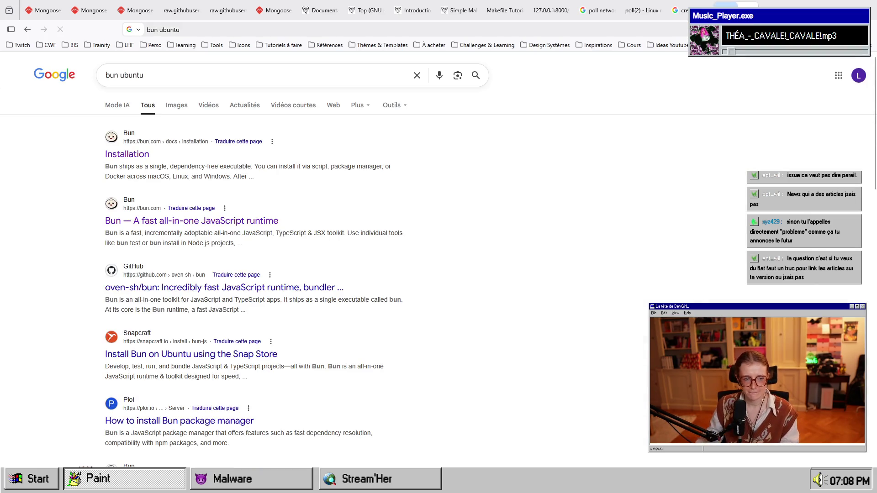
left_click(156, 163)
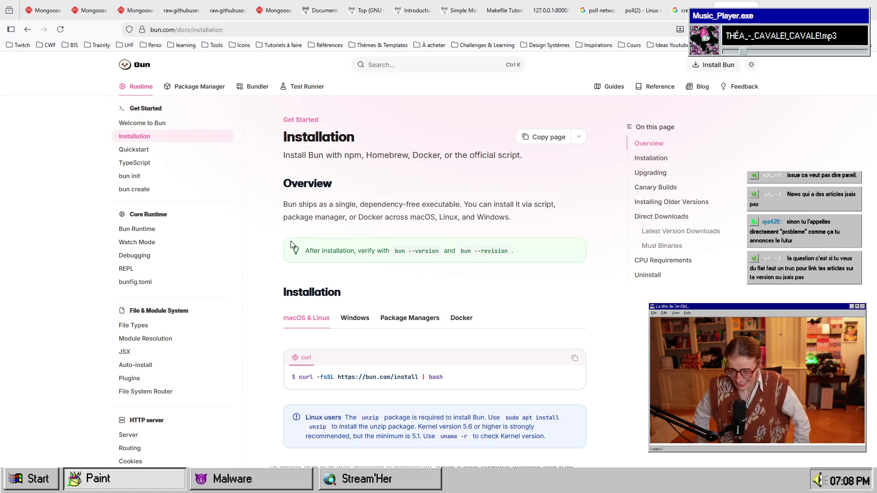
Copy the curl install command from the Installation page's copy icon.
scroll(487, 368, "down", 2)
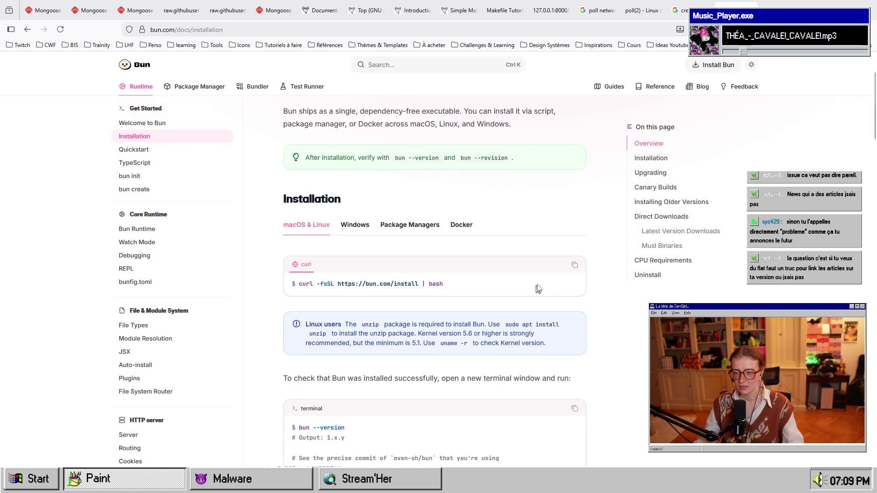
left_click(421, 284)
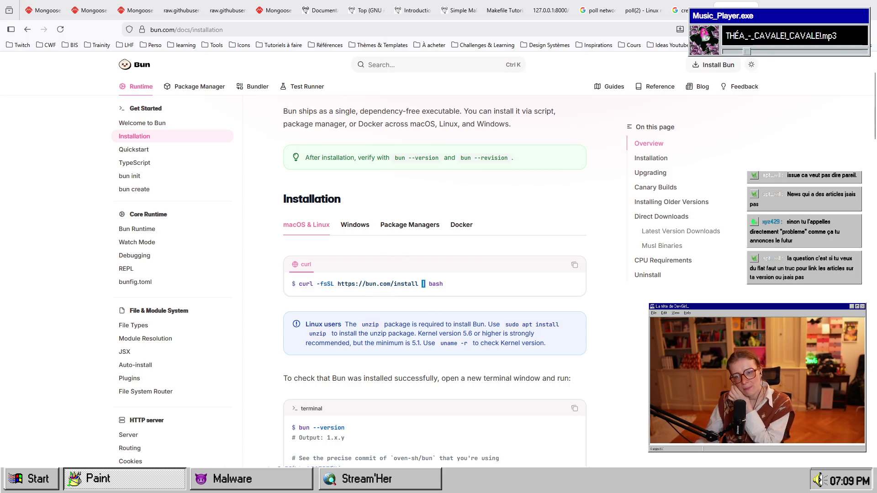
mouse_move(352, 283)
left_mouse_down()
mouse_move(416, 283)
mouse_move(336, 283)
left_mouse_up()
left_click(420, 293)
left_click(449, 288)
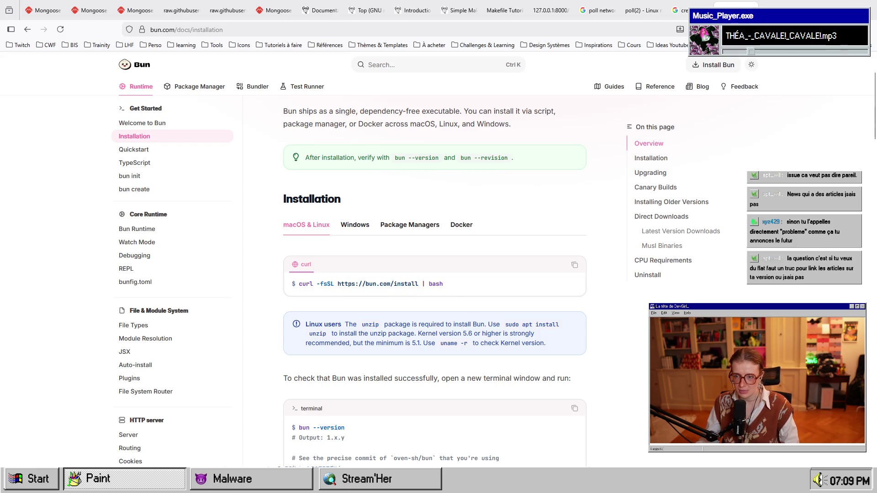
double_click(435, 283)
left_click(575, 265)
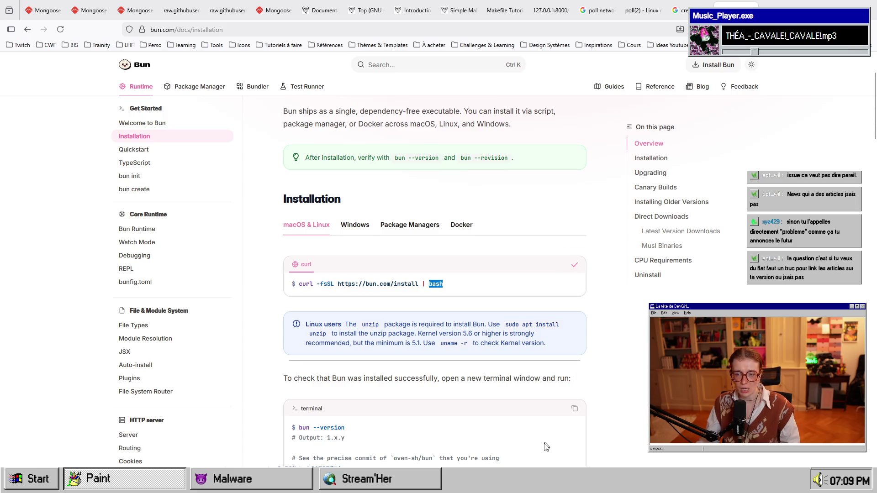
scroll(545, 443, "down", 1)
key("alt+Tab")
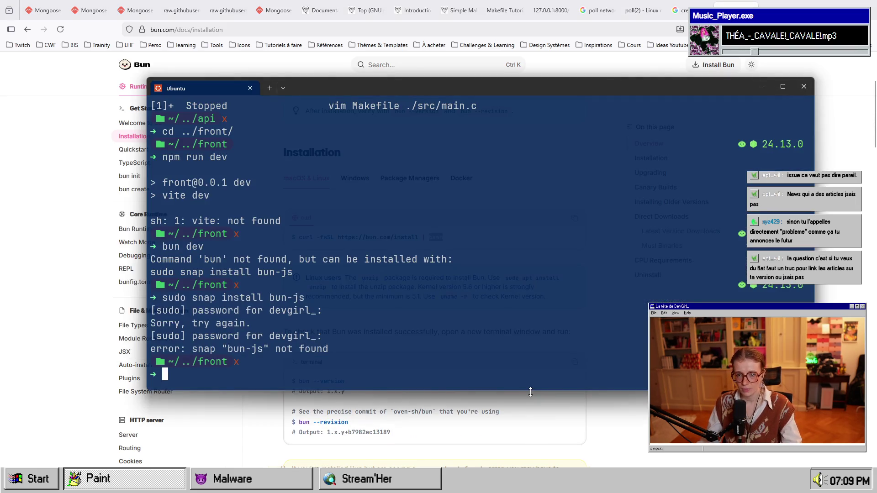
Run the Bun curl install script, reload ~/.bash_profile, and confirm Bun 1.3.10 with bun -v.
key("ctrl+v")
key("Return")
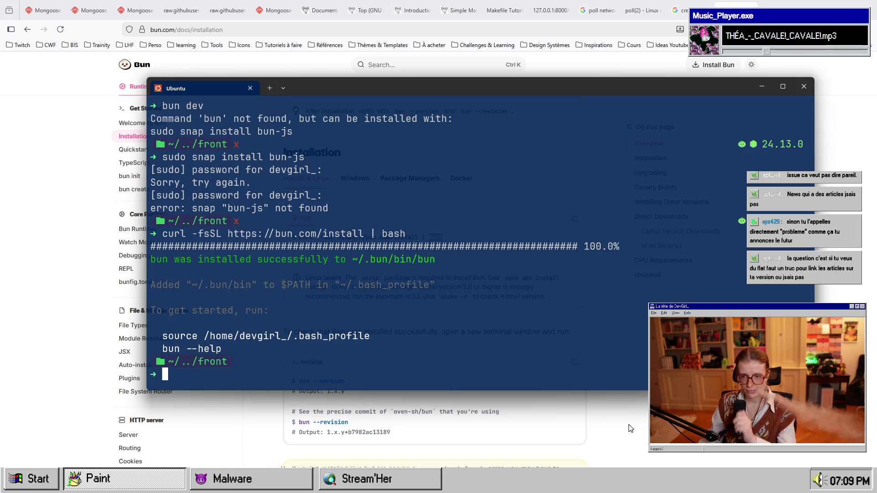
left_click_drag(374, 336, 162, 336)
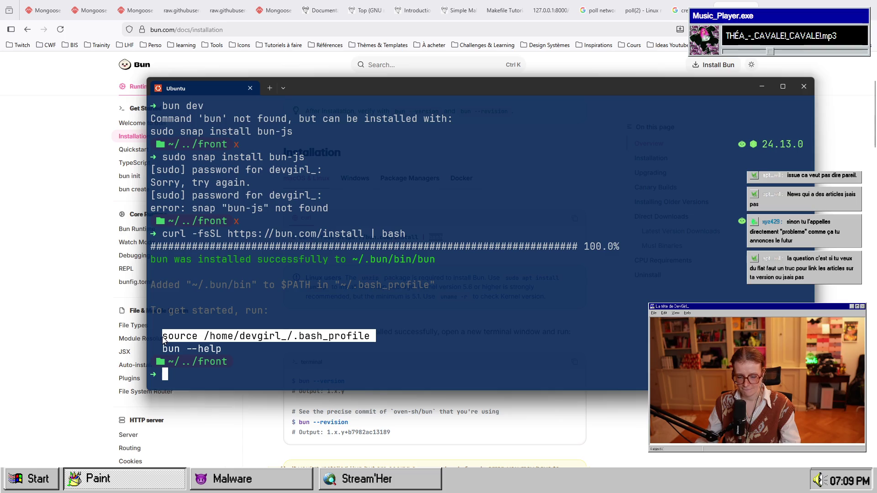
right_click(288, 377)
key("Return")
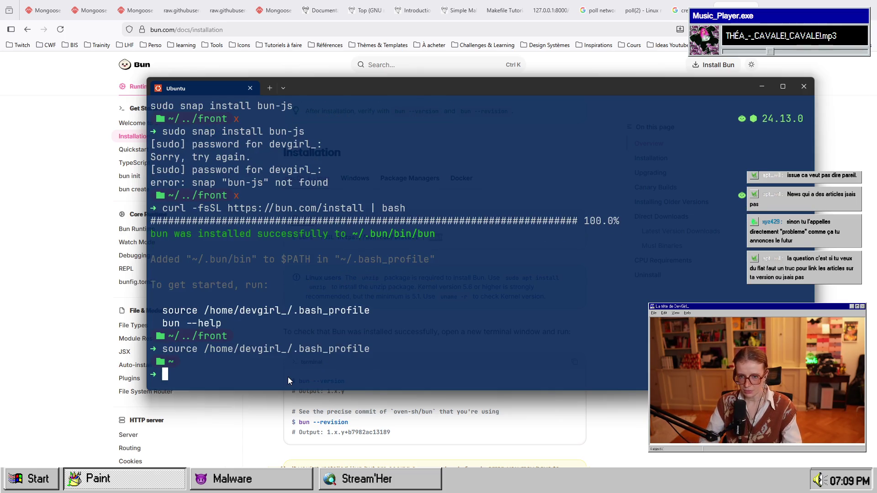
type("bun -v")
key("Return")
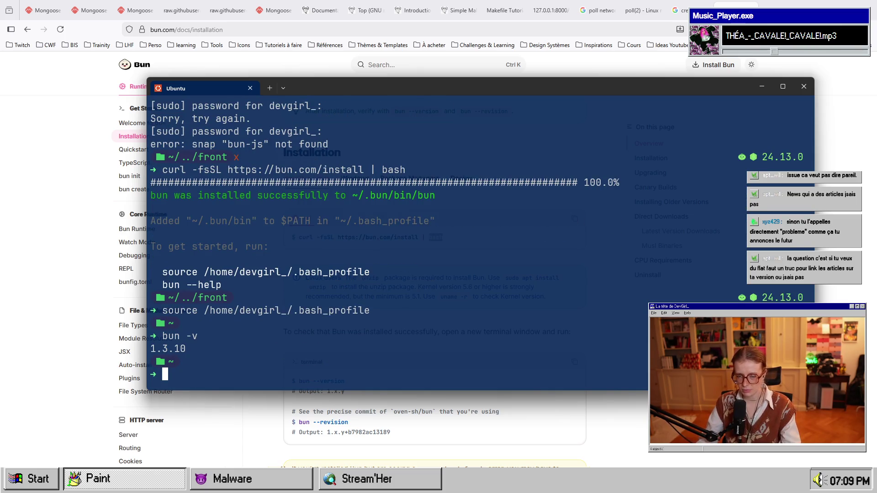
Enter the date-now project folder and list its contents with ls -la.
key("Up")
key("Up")
key("Up")
key("Up")
key("Up")
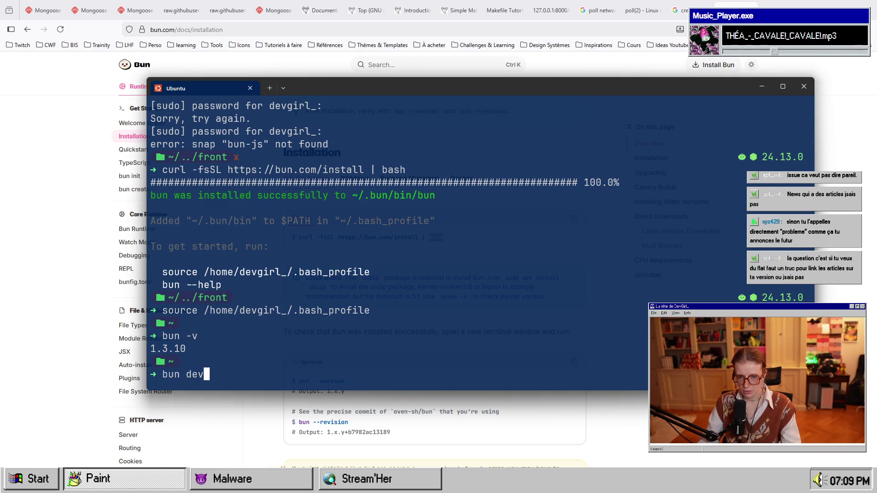
key("Down")
key("Down")
type("c")
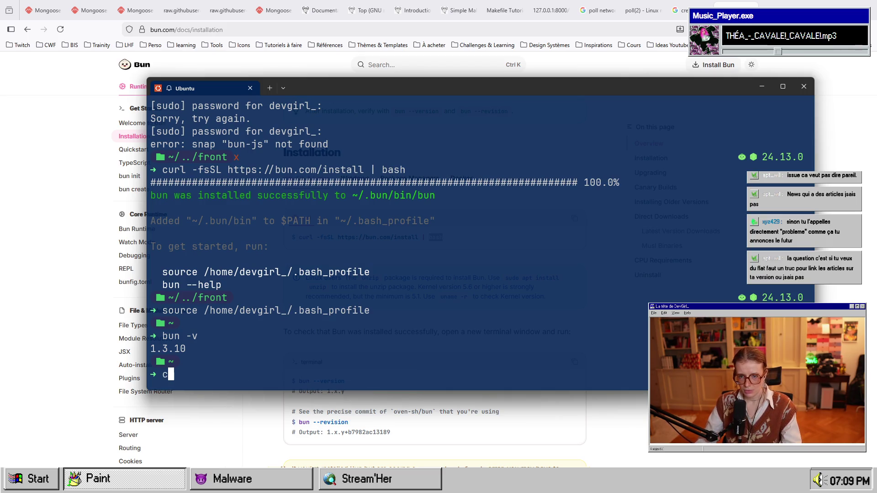
type("d da")
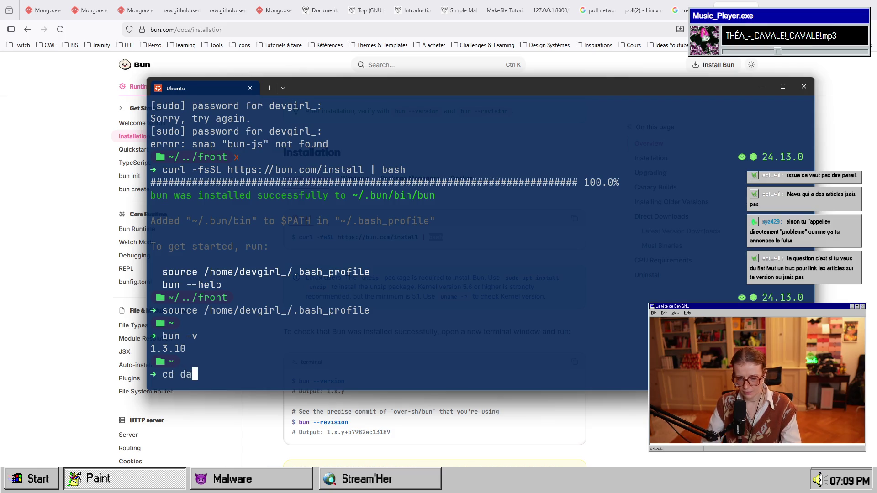
key("Tab")
key("Return")
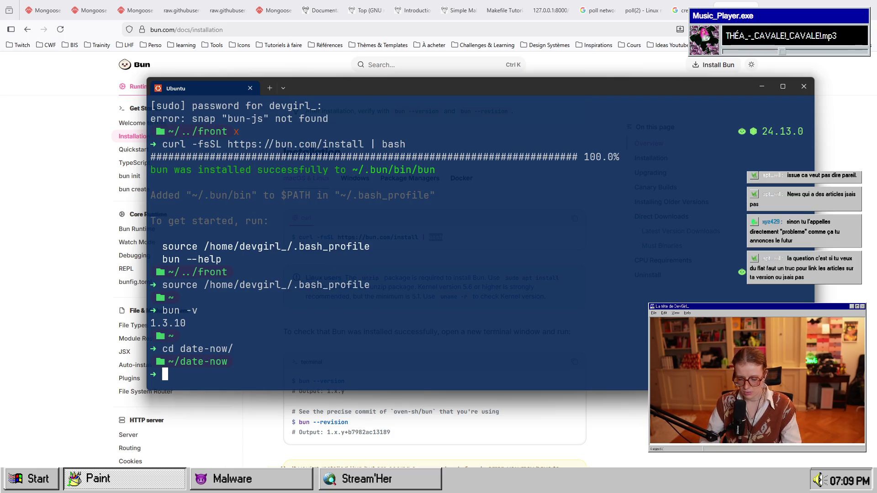
type("cd /fr")
key("Tab")
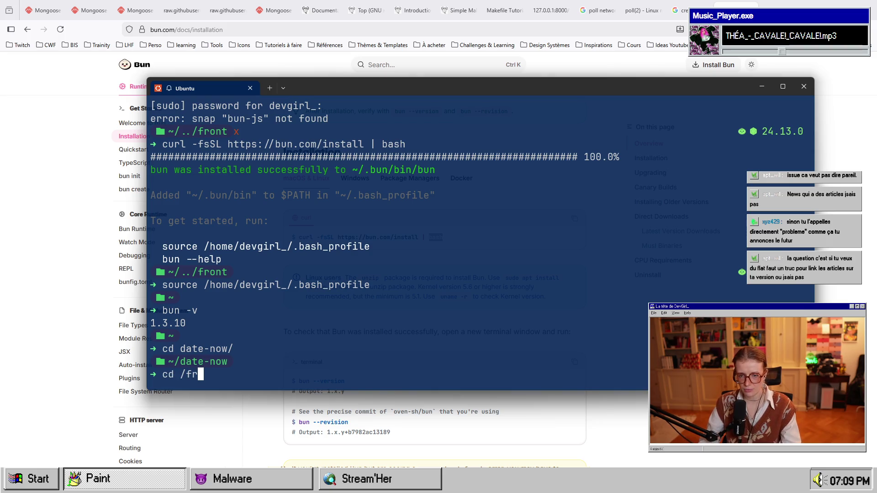
key("BackSpace")
key("BackSpace")
key("BackSpace")
key("BackSpace")
key("BackSpace")
key("BackSpace")
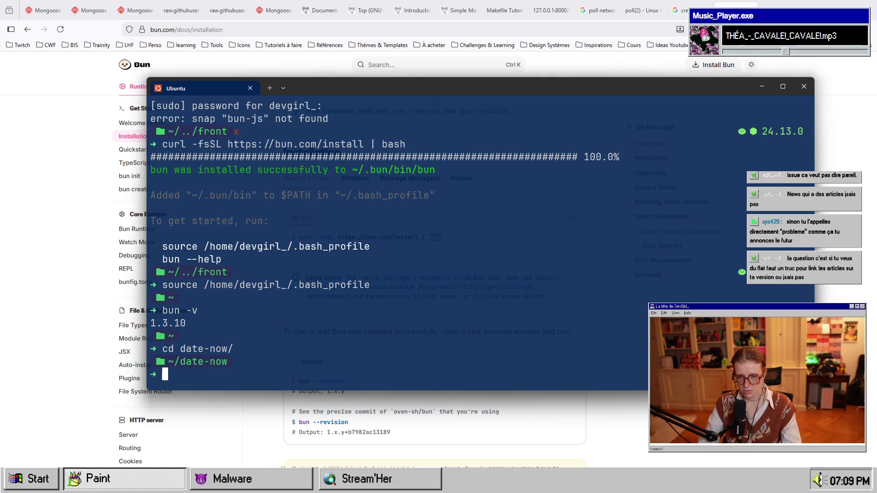
type("ls -la")
key("Return")
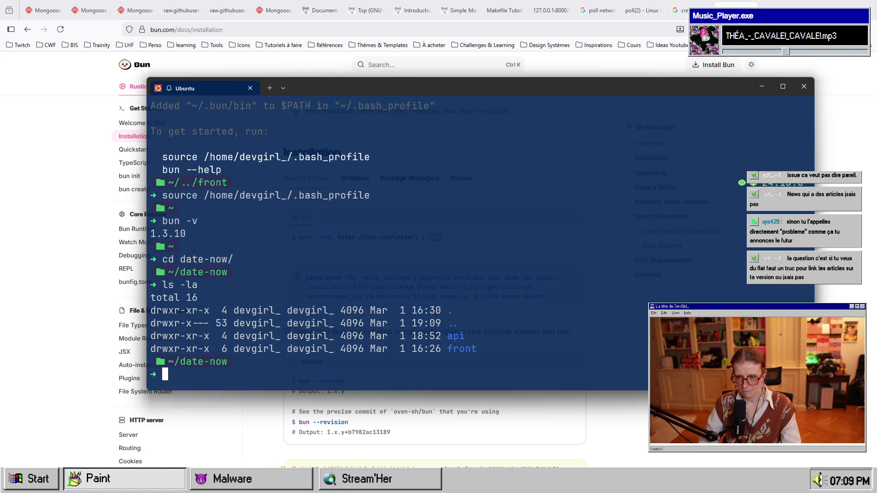
Move into front/ and run bun dev, which fails with vite not found.
type("cd fr")
key("Tab")
key("Return")
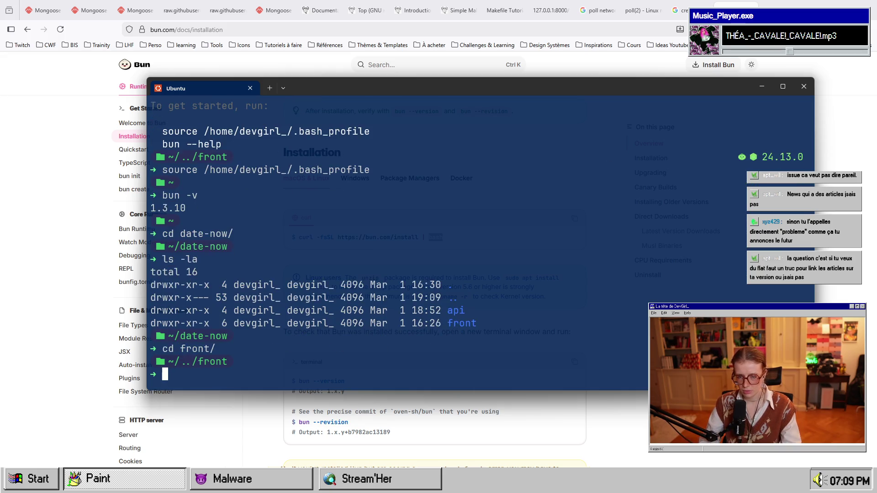
type("bu")
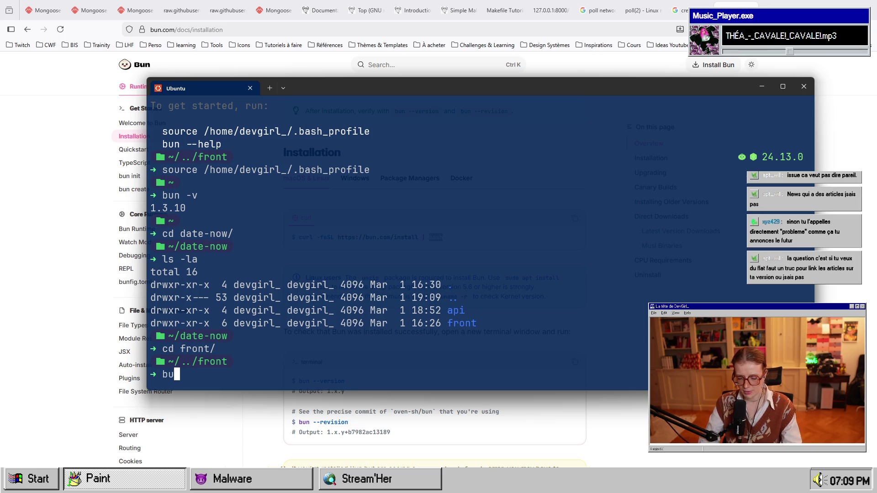
type("n dev")
key("Return")
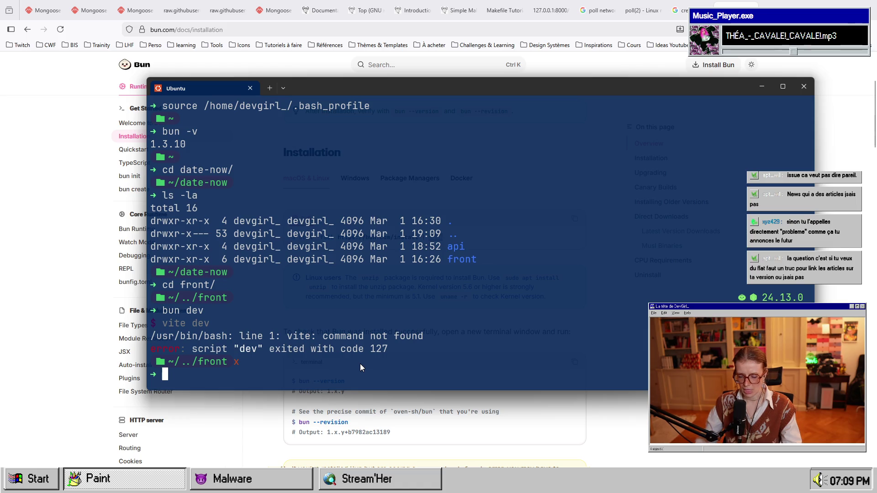
List the front folder and inspect the dev script in package.json.
type("ls -la")
key("Return")
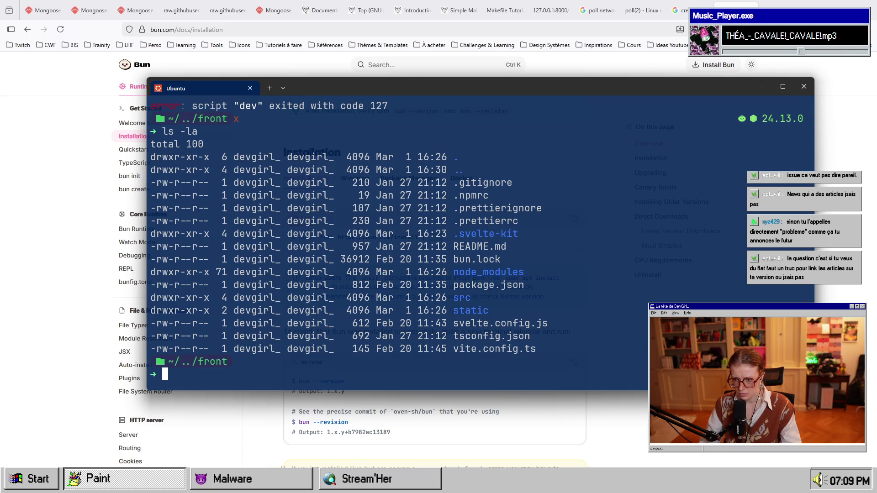
type("cat")
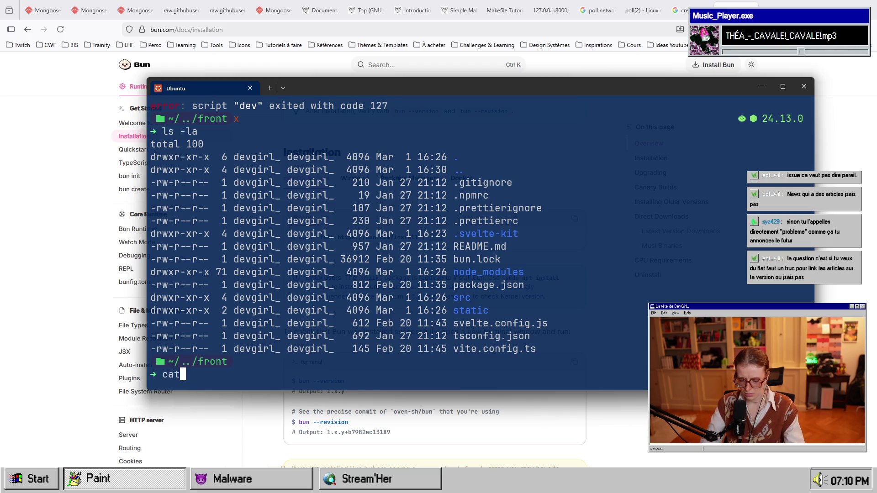
type(" package.json")
key("Return")
scroll(372, 256, "up", 5)
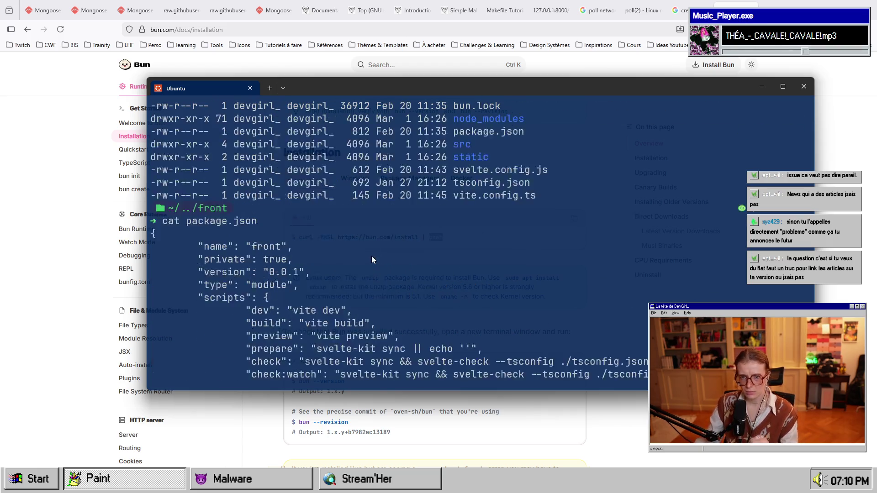
scroll(371, 257, "down", 2)
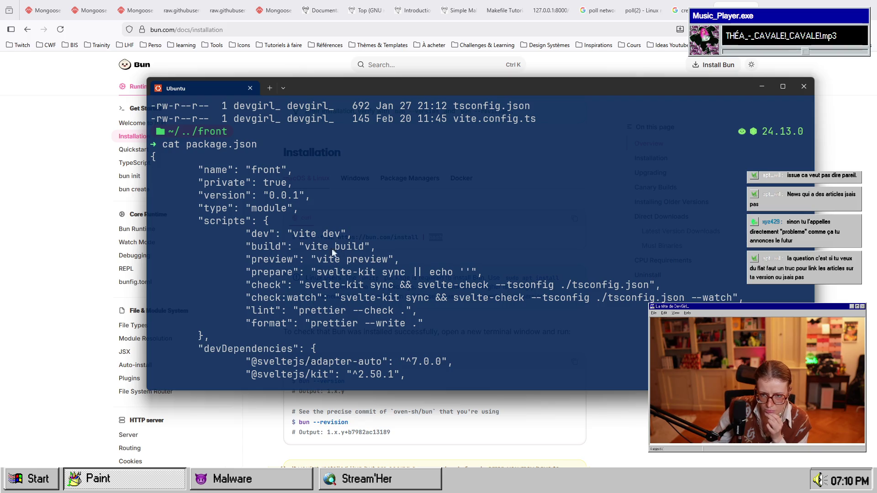
left_click_drag(246, 233, 292, 233)
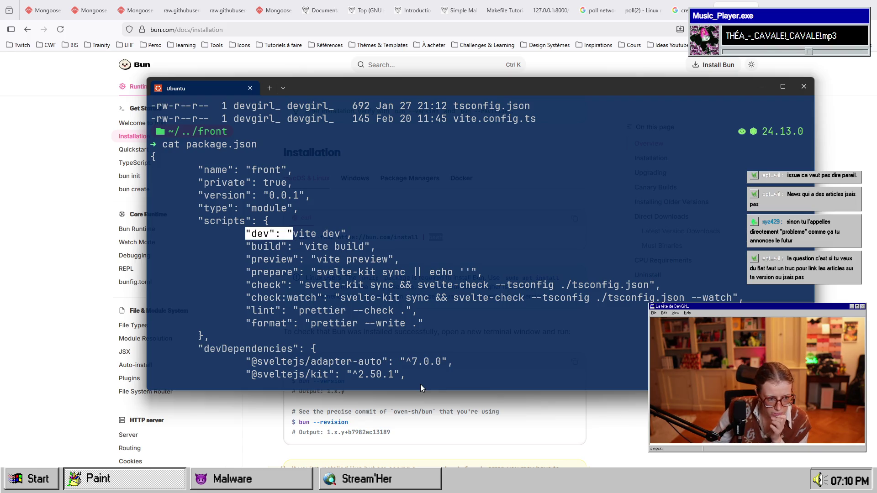
scroll(406, 307, "down", 5)
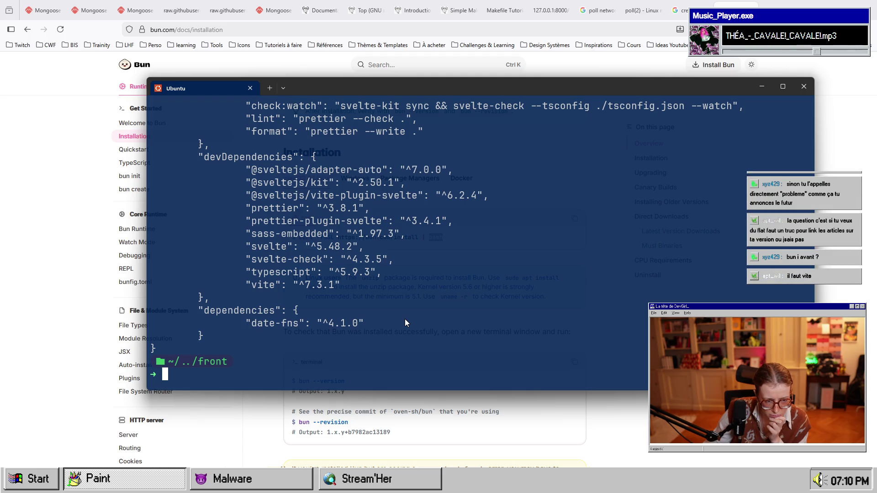
scroll(404, 319, "up", 9)
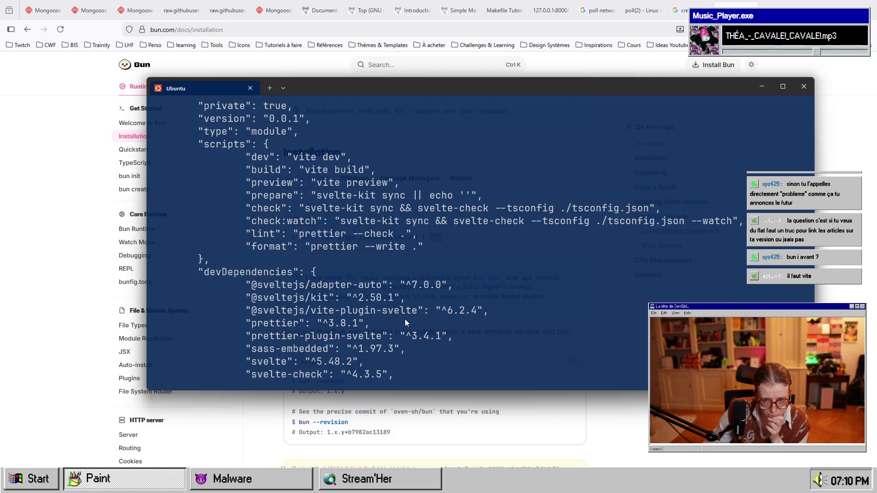
scroll(388, 258, "up", 2)
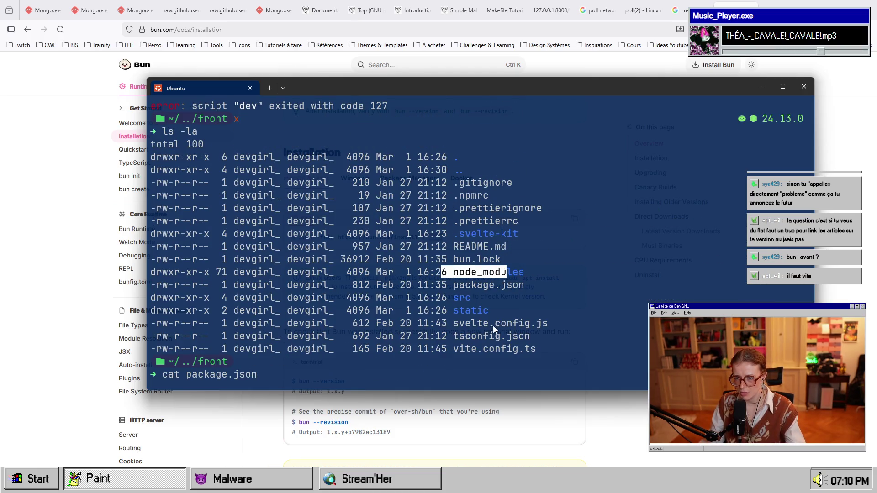
scroll(494, 325, "down", 11)
Install the project's dependencies with bun i, adding 7 packages.
type("bun")
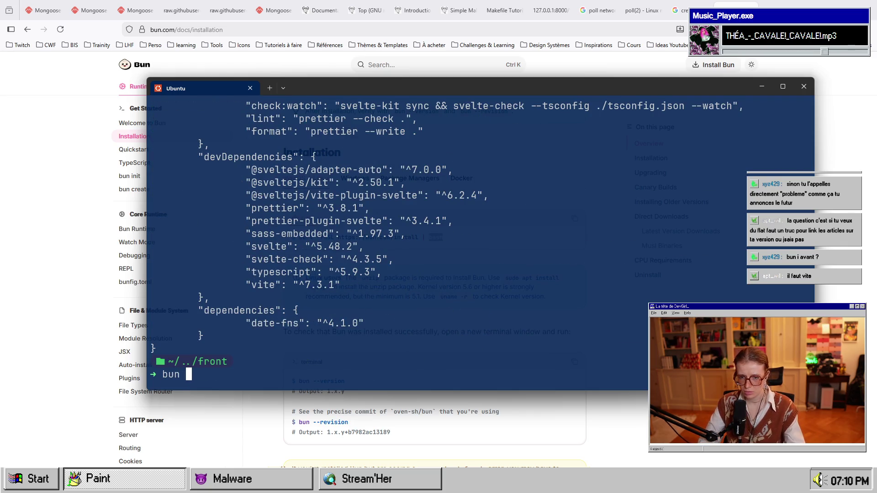
key("Return")
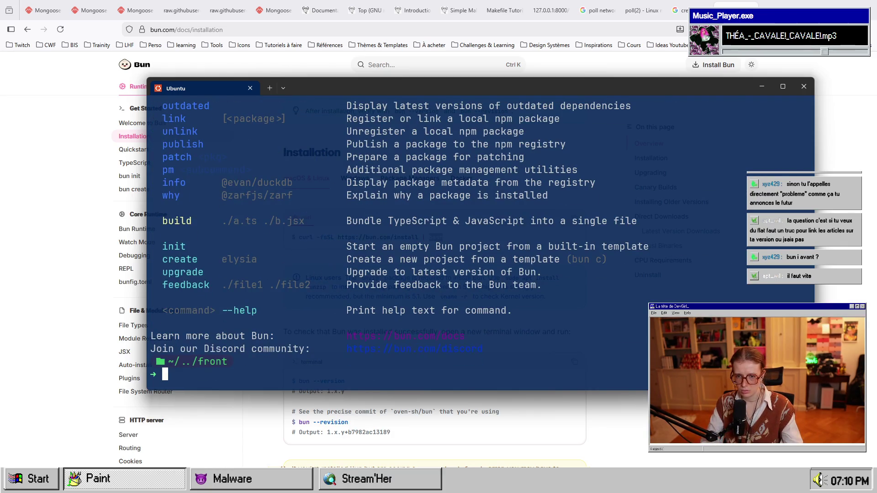
type("bun i")
key("Return")
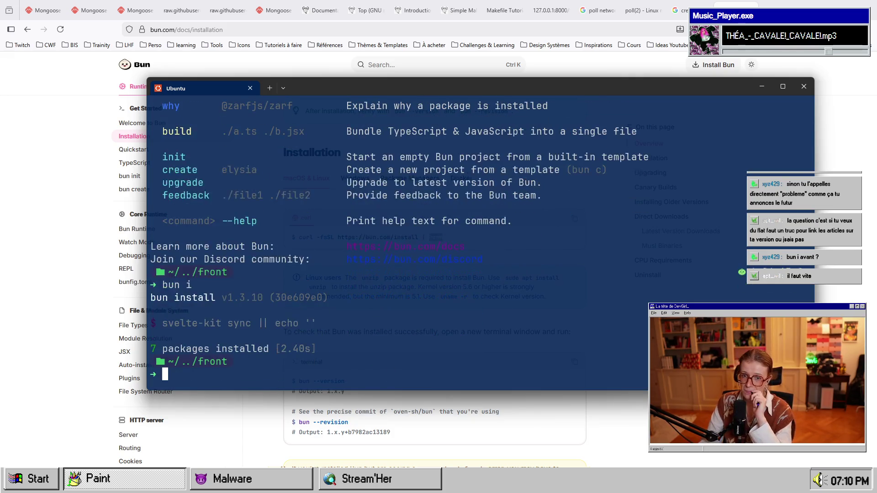
Rerun bun dev to start Vite 7.3.1 on localhost:5173 and open the site.
type("bun")
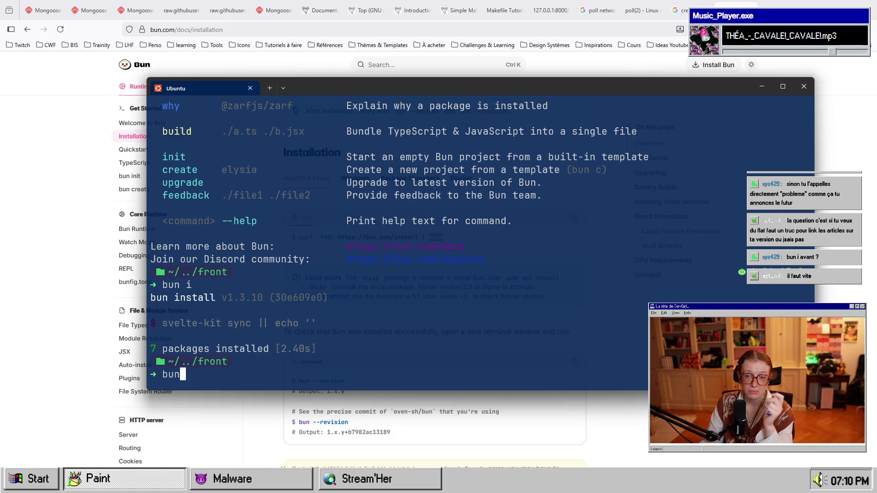
key("Up")
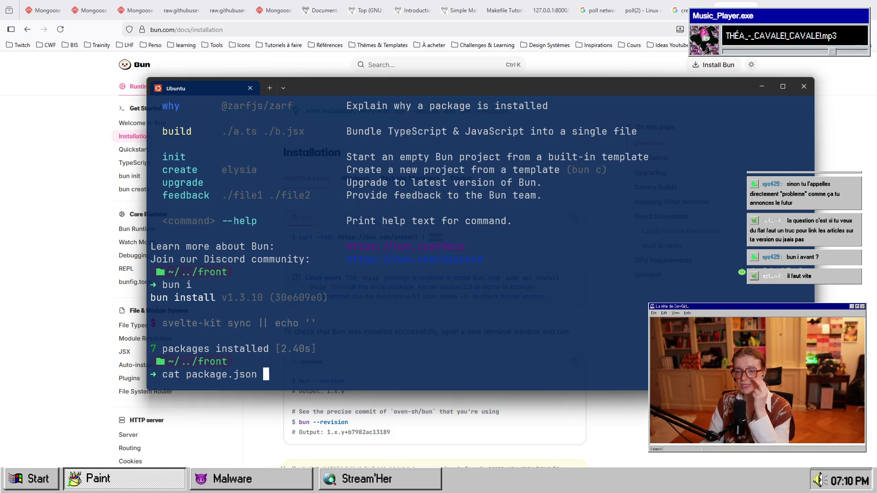
key("Down")
key("Up")
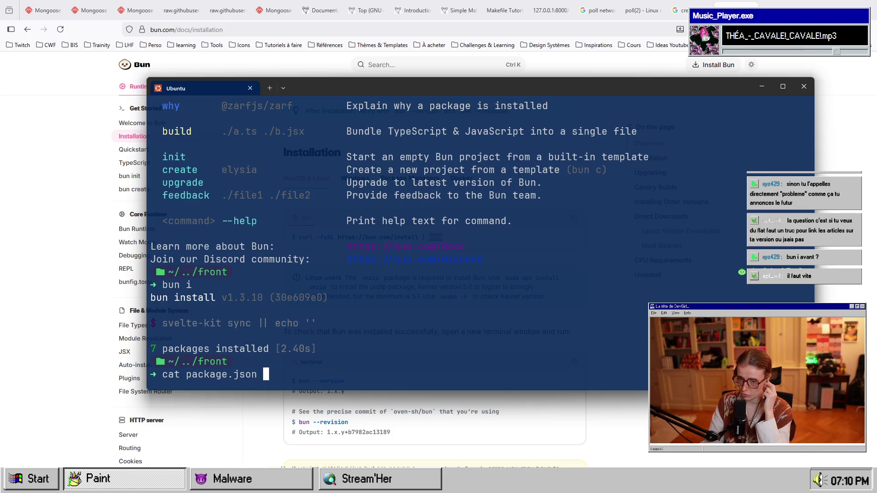
key("Up")
key("Up")
key("Return")
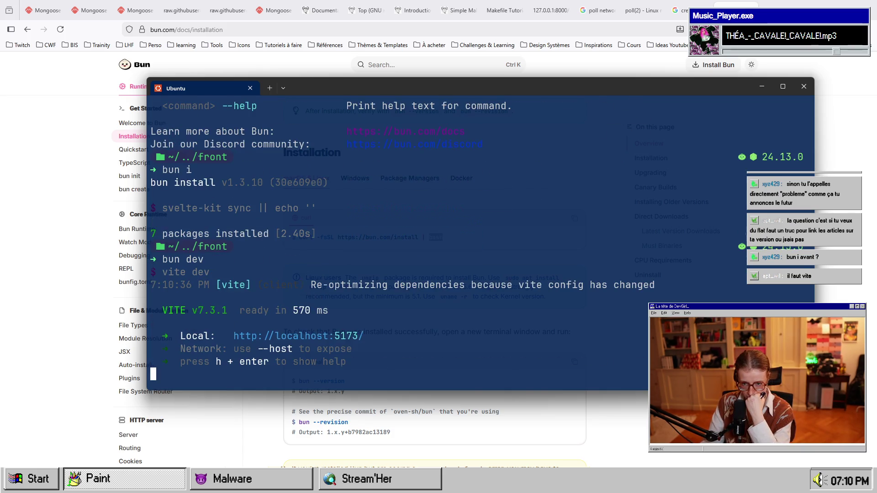
left_click(344, 341, "ctrl")
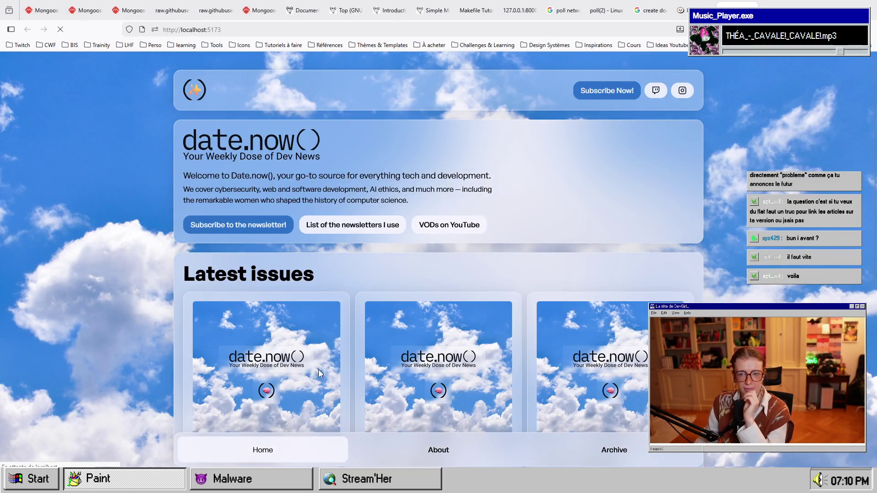
Open the first newsletter issue, Issue #72 about Moltbook, and scroll through it.
scroll(410, 299, "down", 3)
scroll(274, 302, "down", 4)
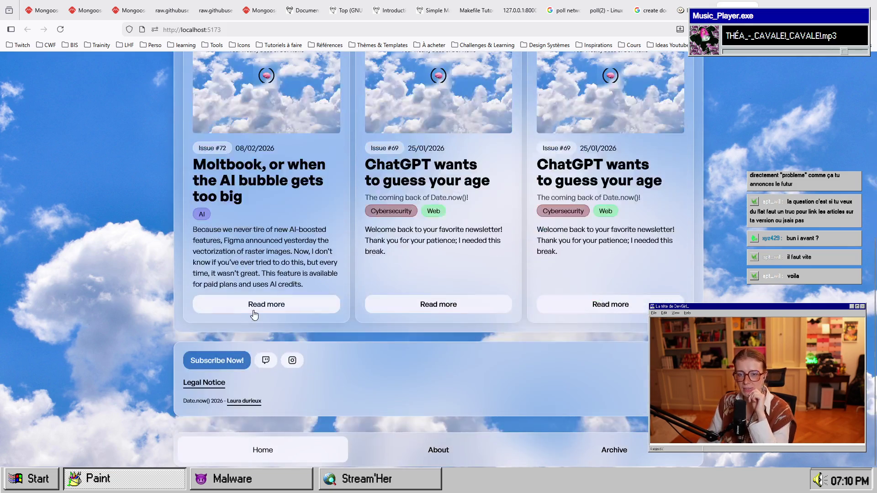
left_click(270, 302)
scroll(475, 361, "down", 10)
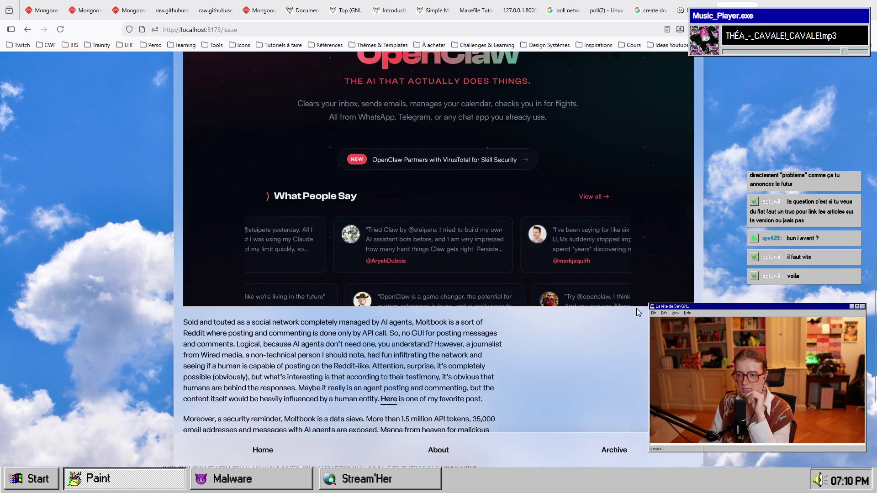
scroll(475, 361, "up", 5)
scroll(424, 276, "up", 5)
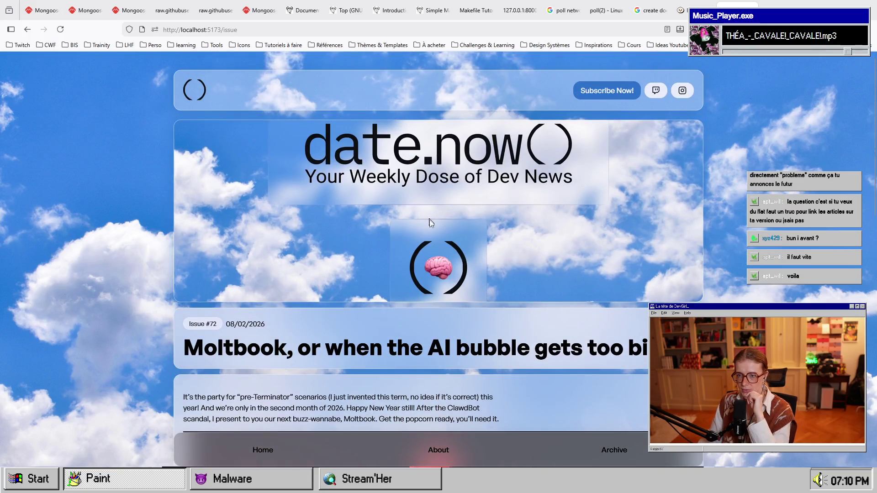
scroll(399, 273, "down", 2)
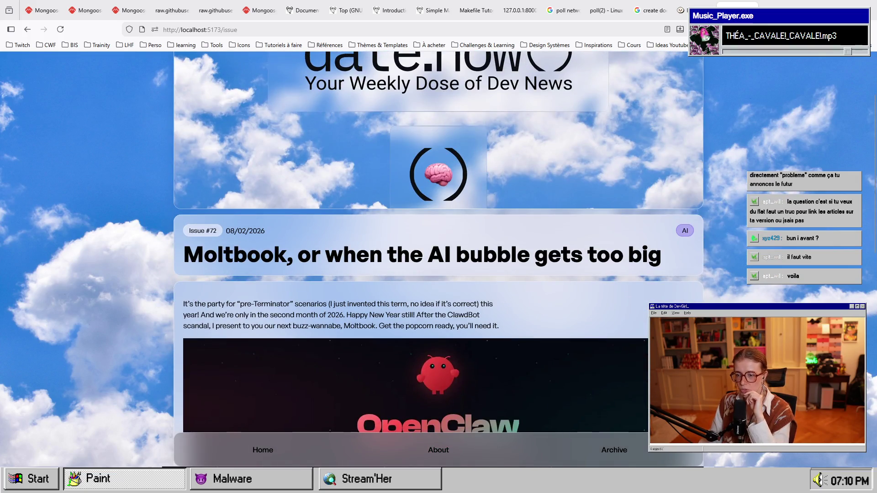
key("alt+Tab")
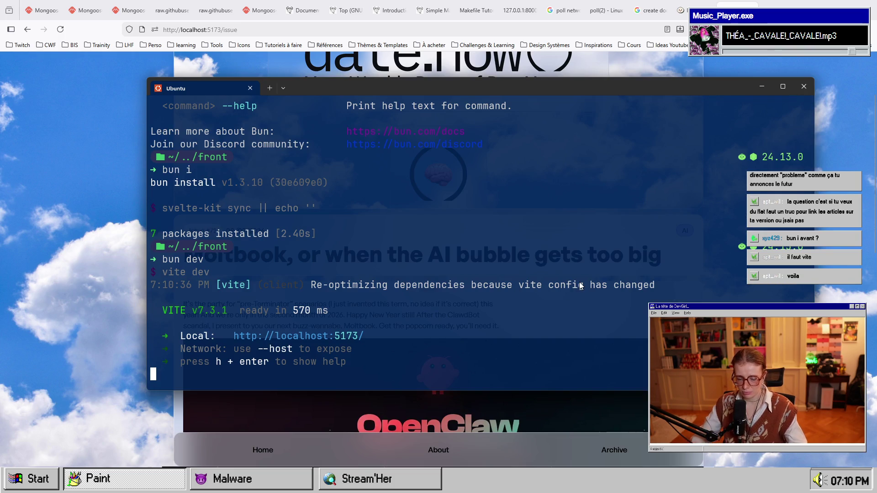
Stop the dev server, open the front project in VS Code with 'code .', and open src/types.ts.
key("ctrl+c")
type("code .")
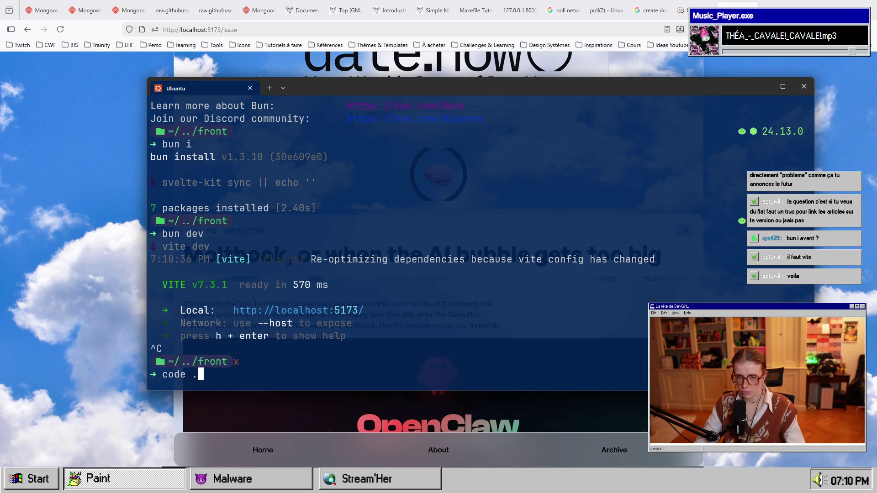
key("Return")
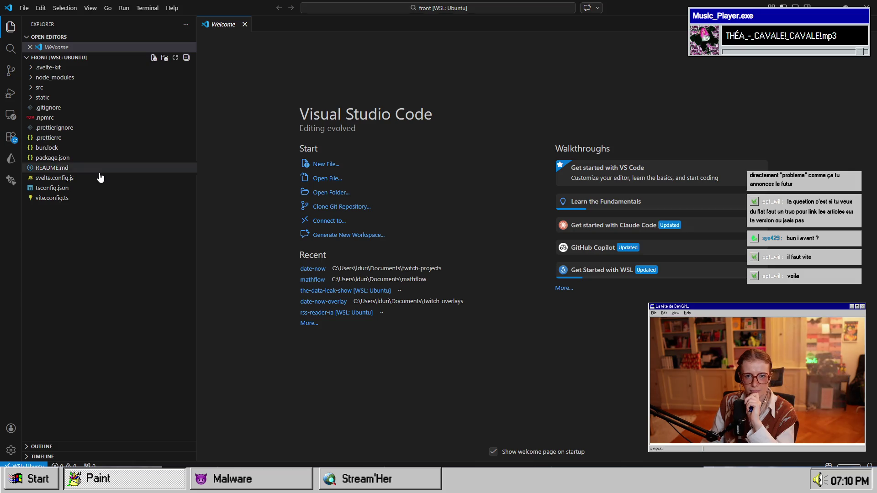
left_click(96, 88)
left_click(96, 138)
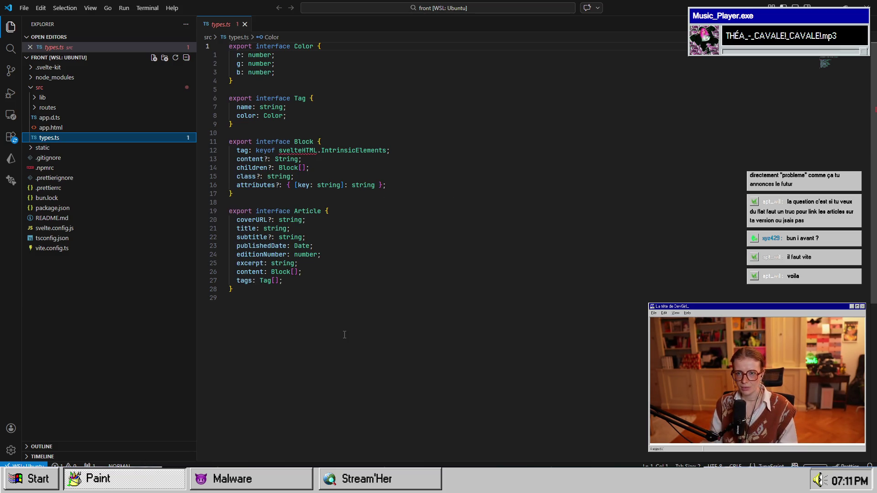
Zoom in the types.ts editor, narrow the Explorer, and select the editionNumber field.
left_click(372, 302)
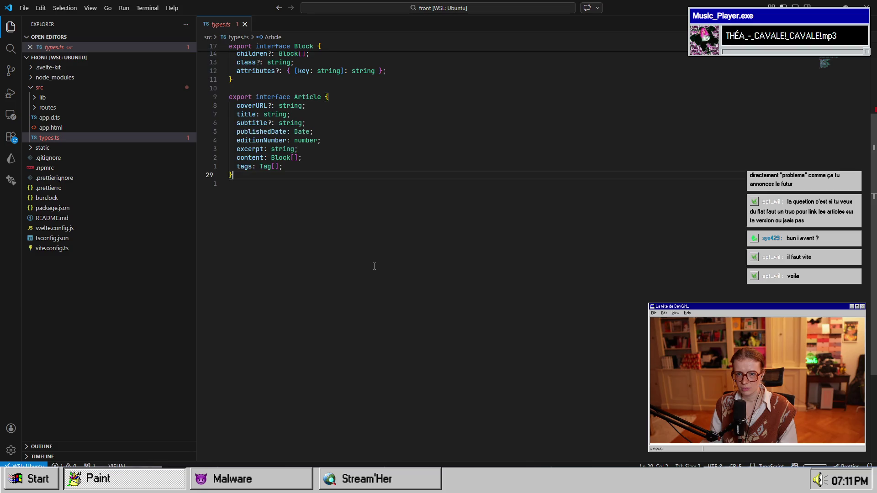
key("ctrl+equal")
key("ctrl+equal")
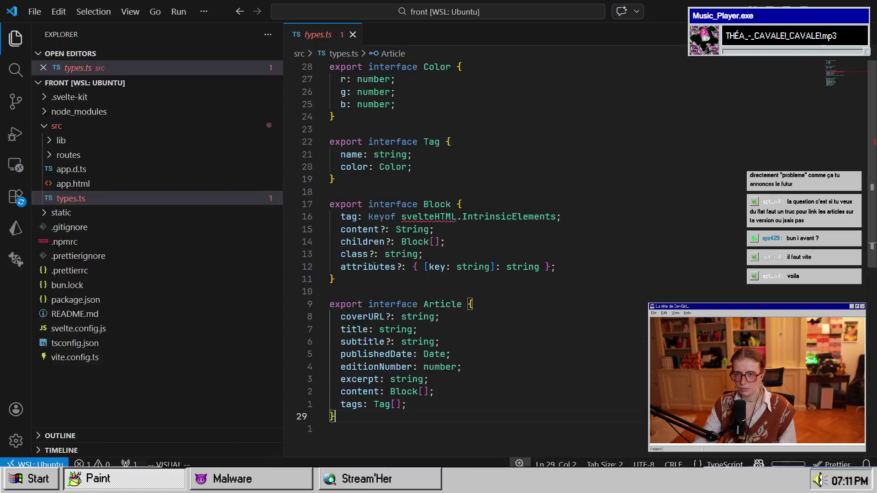
left_click_drag(288, 262, 165, 261)
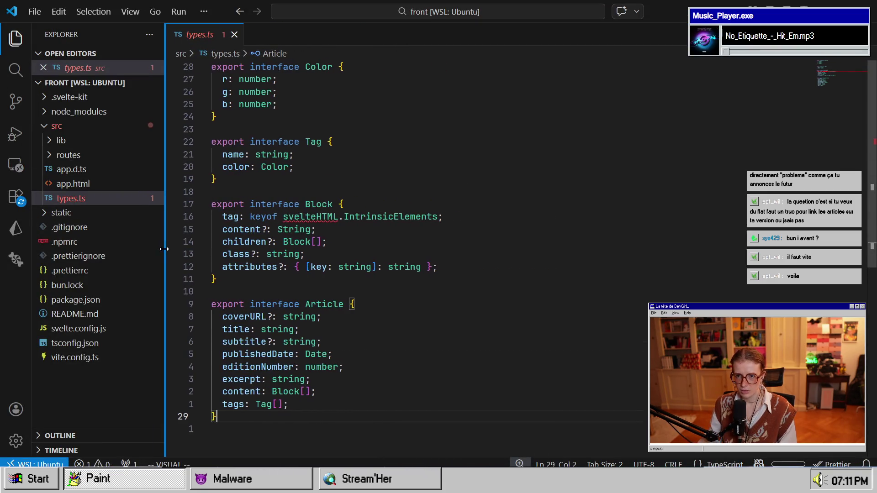
left_click(329, 216)
mouse_move(328, 217)
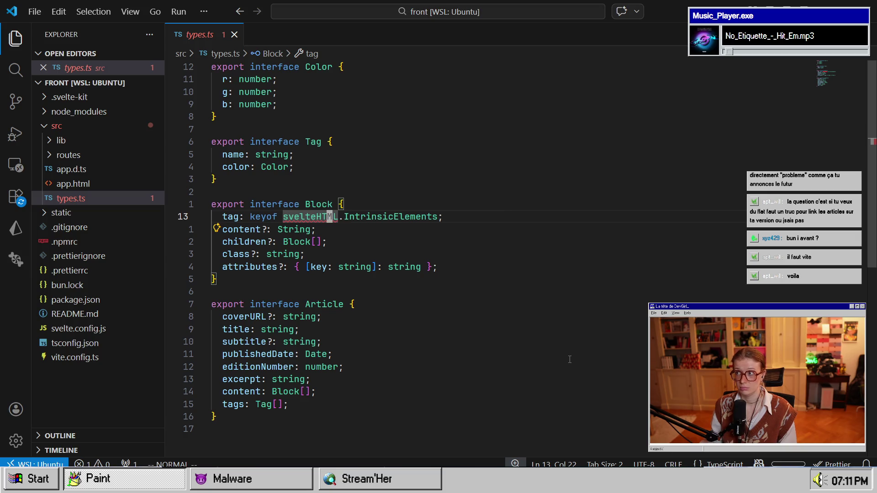
scroll(536, 343, "down", 3)
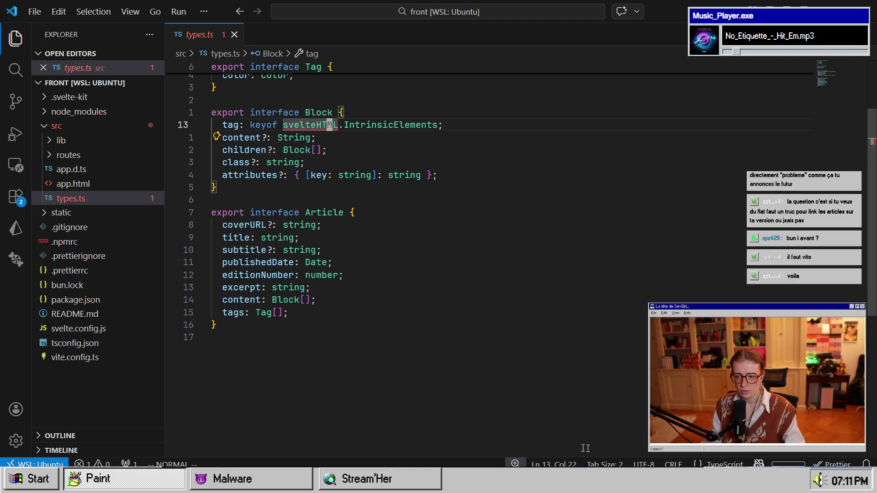
key("super+grave")
key("super+grave")
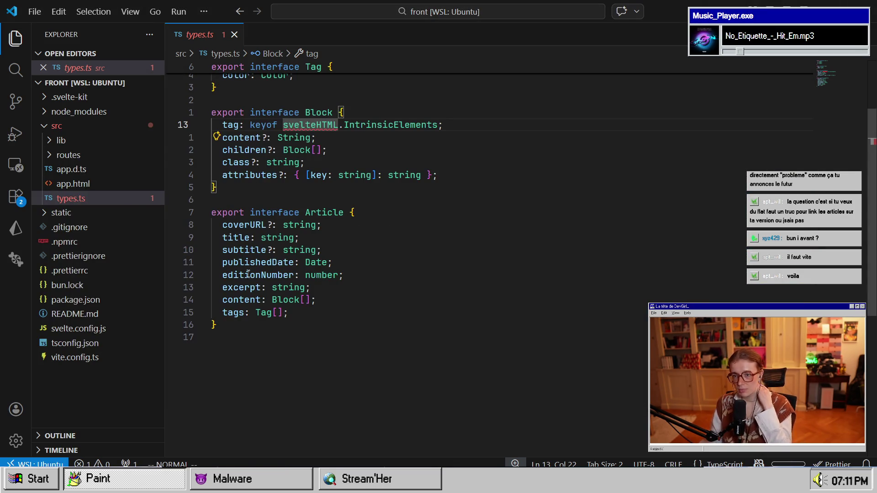
left_click_drag(222, 275, 290, 276)
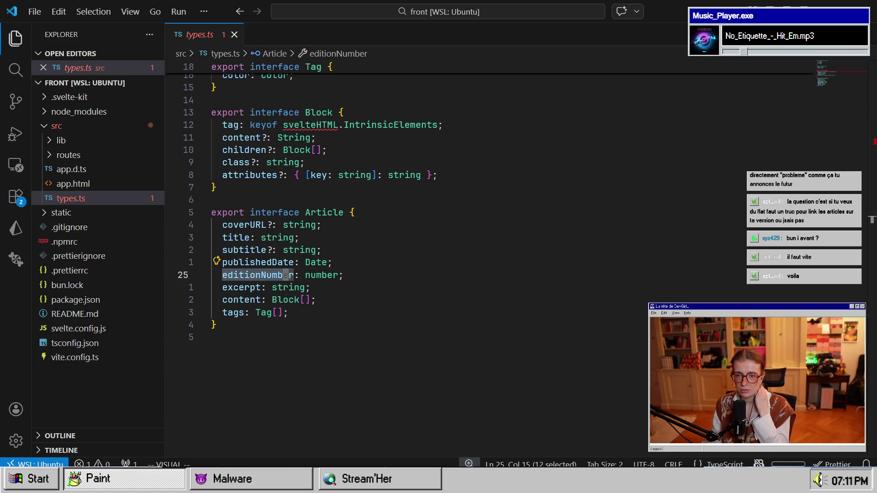
mouse_move(591, 480)
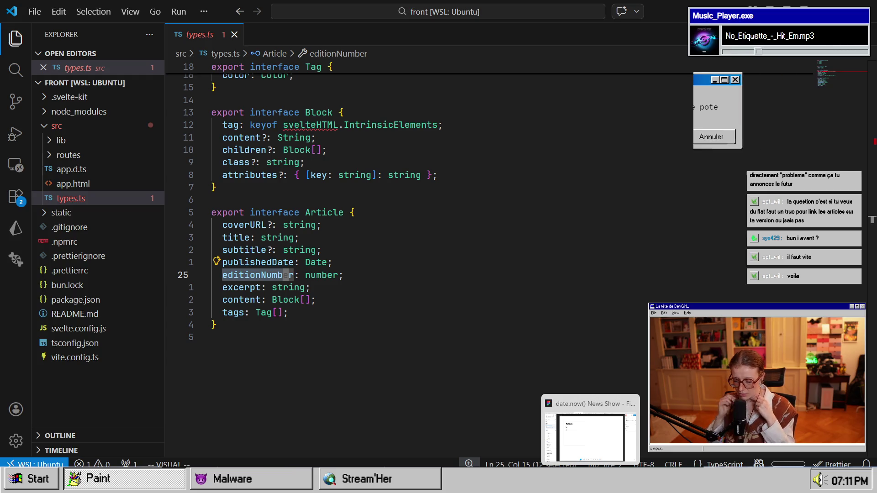
key("alt+Tab")
In Figma, rename the second id text to title and duplicate it below.
key("alt+Tab")
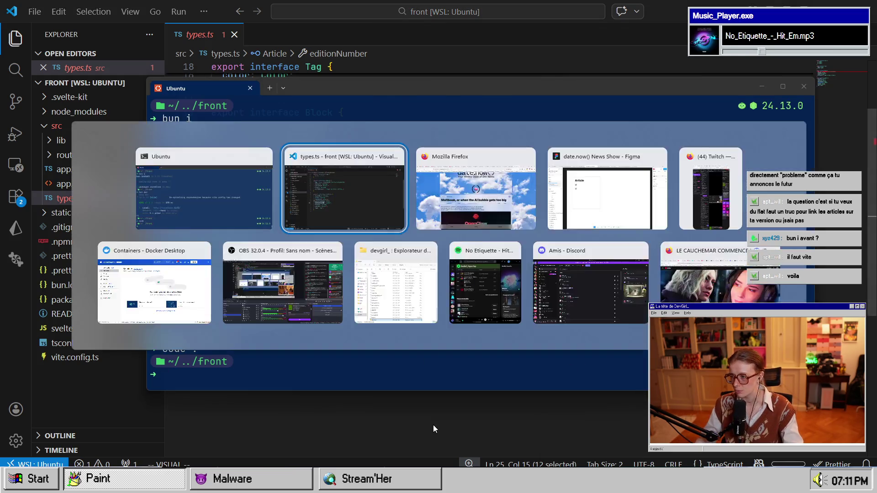
key("alt+Tab")
key("alt+Tab")
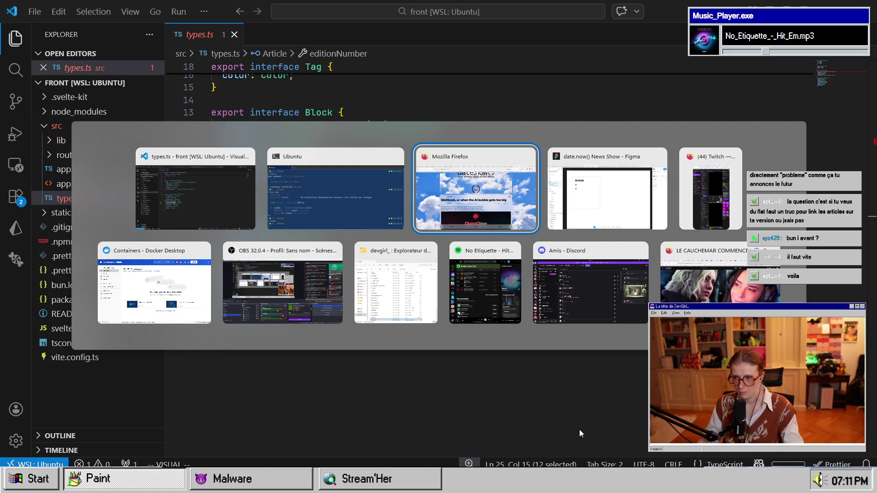
key("alt+Tab")
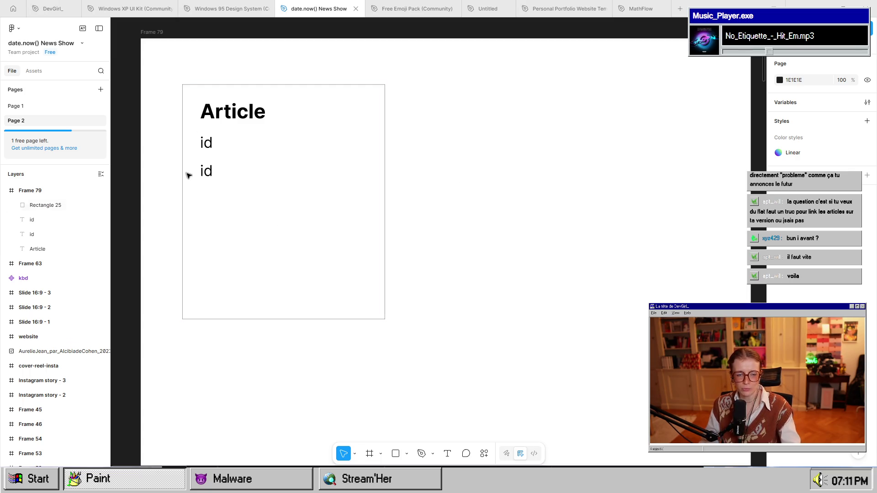
left_click(207, 178)
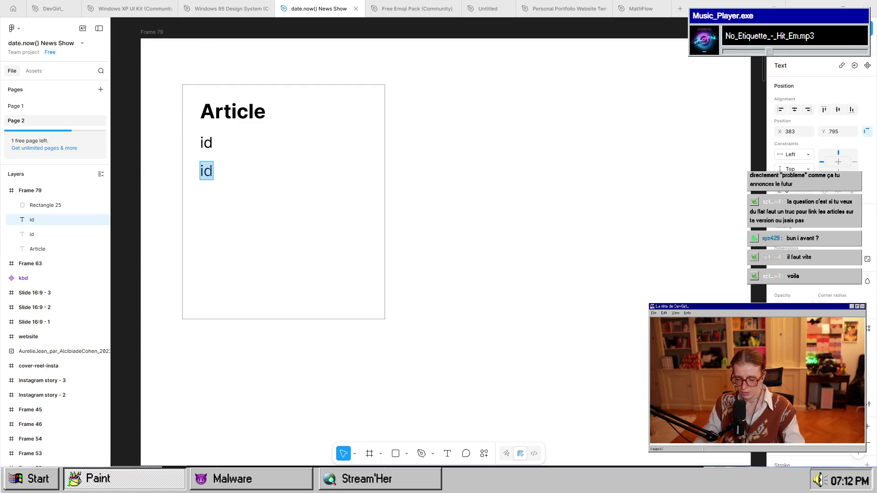
type("title")
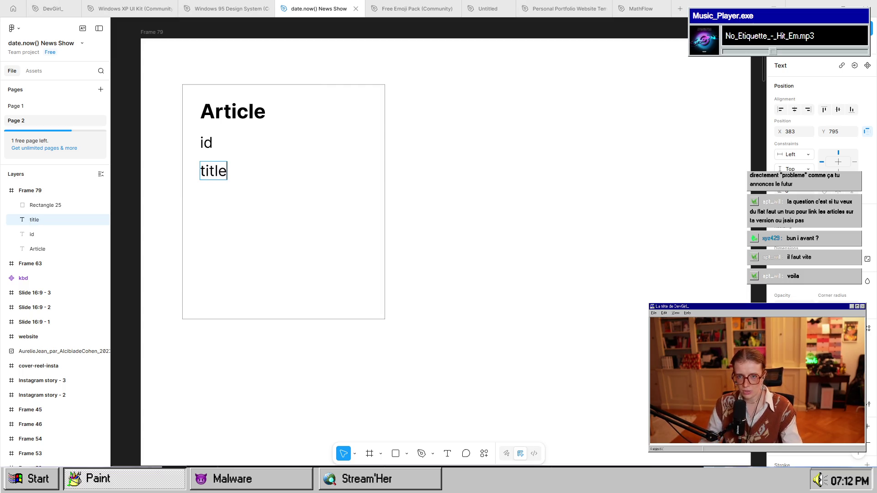
key("Escape")
left_click_drag(216, 175, 217, 202)
Turn the duplicated labels into subtitle and cover beneath title.
double_click(216, 203)
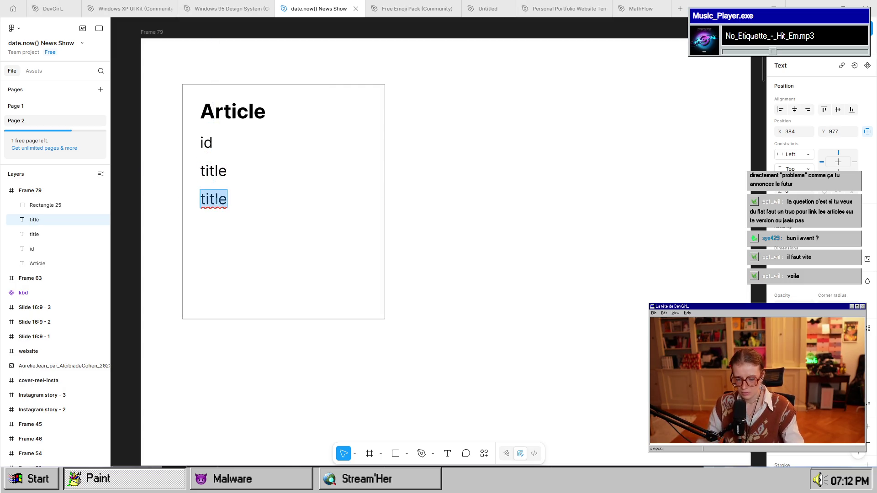
type("subtitle")
key("Escape")
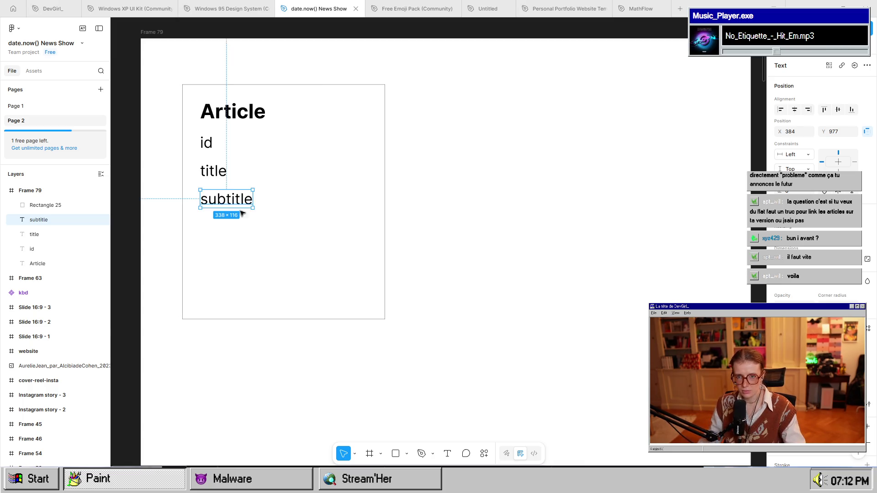
mouse_move(240, 203)
left_mouse_down()
mouse_move(239, 260)
mouse_move(240, 230)
left_mouse_up()
double_click(239, 231)
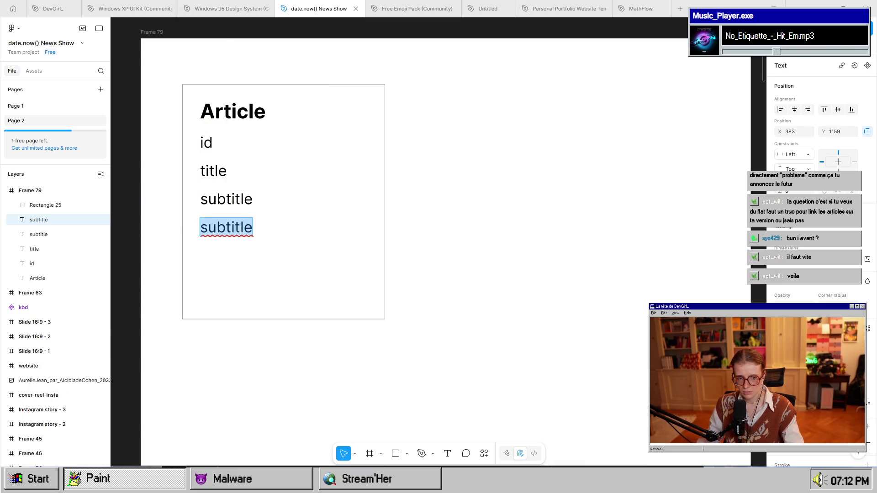
type("cover")
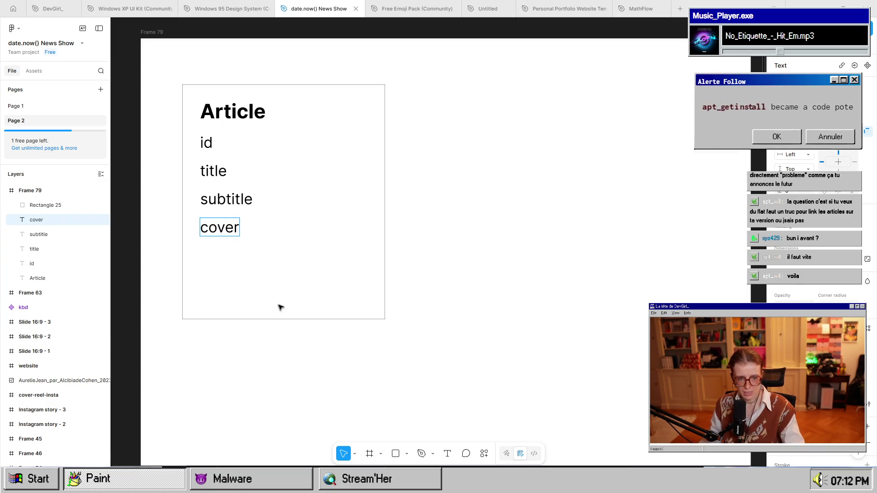
key("alt+Tab")
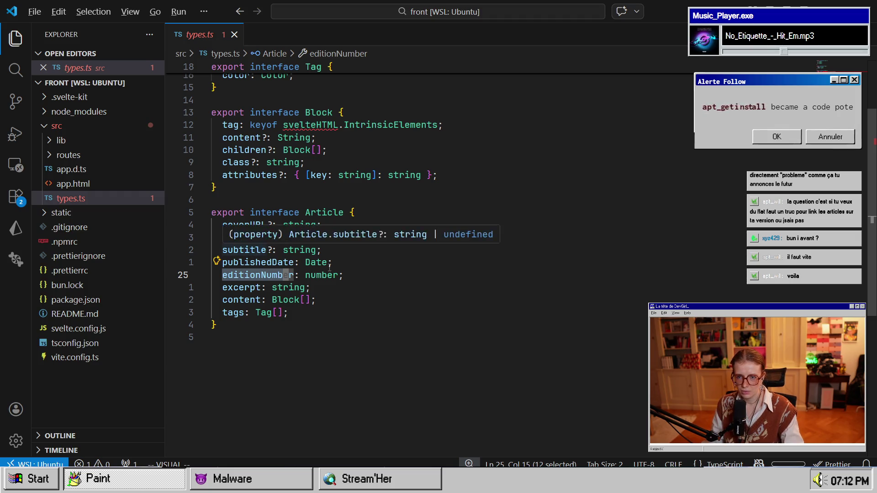
Pan the Figma canvas to view Frame 79's Article heading with id, title, subtitle and cover.
key("alt+Tab")
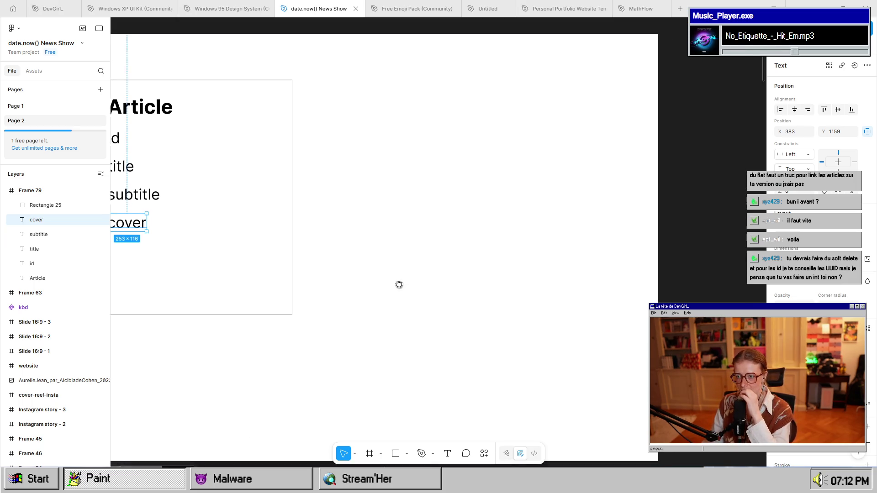
scroll(488, 284, "right", 3)
scroll(434, 268, "down", 1)
scroll(417, 297, "left", 3)
scroll(370, 250, "up", 1)
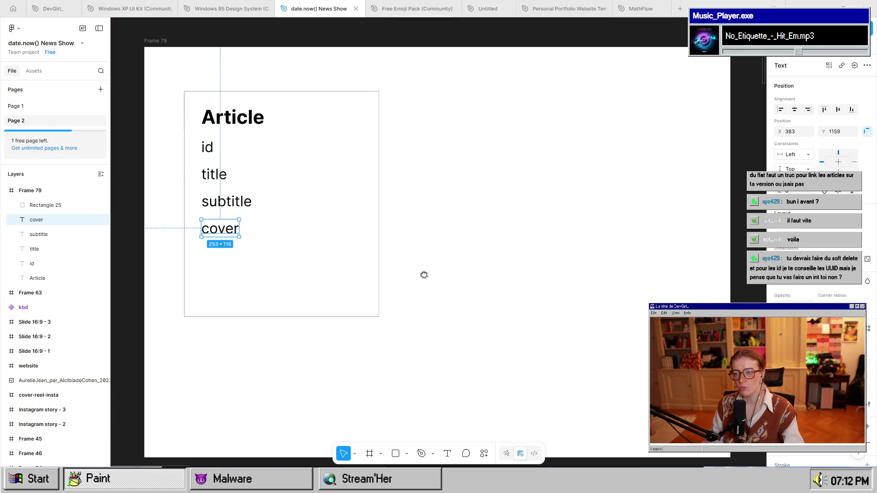
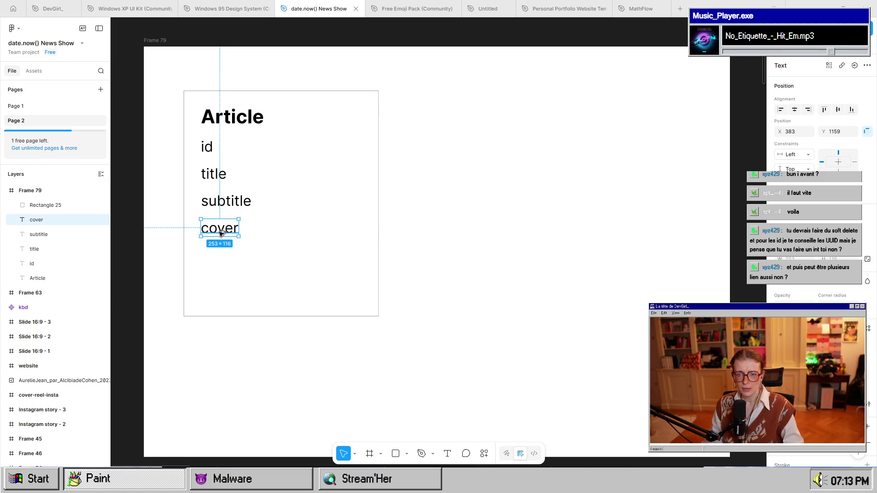
Duplicate the cover line one row lower on the Article card and rename it publishedDate.
left_click_drag(211, 236, 220, 261, "alt")
double_click(220, 256)
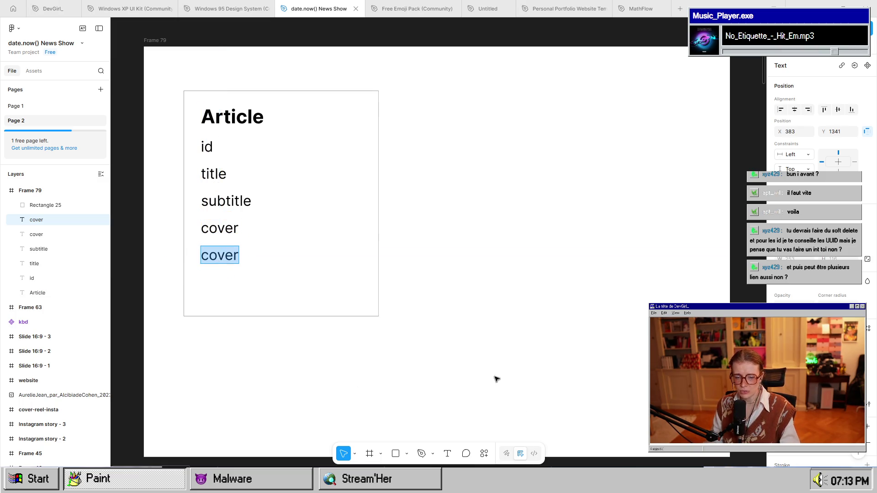
key("alt+Tab")
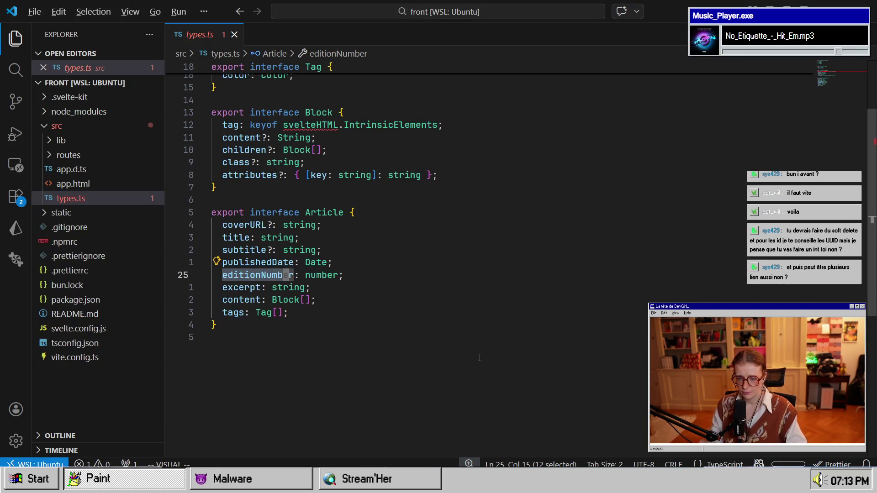
key("alt+Tab")
type("publis")
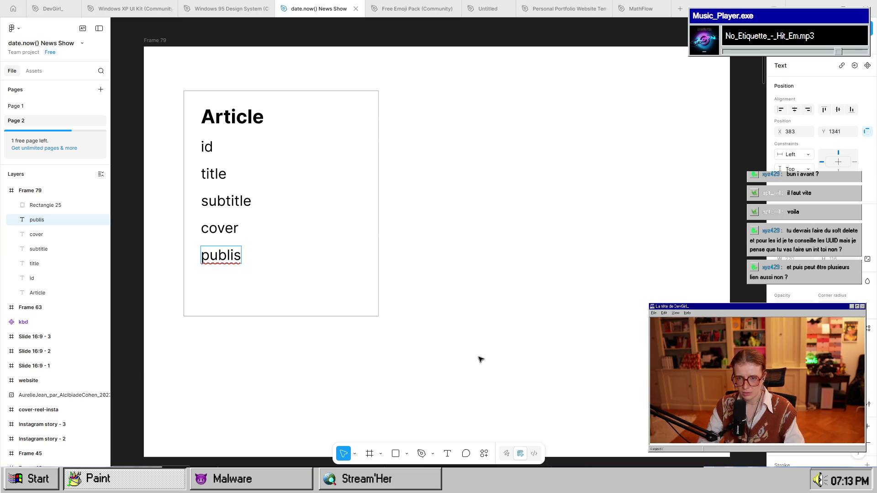
key("BackSpace")
key("BackSpace")
type("ished")
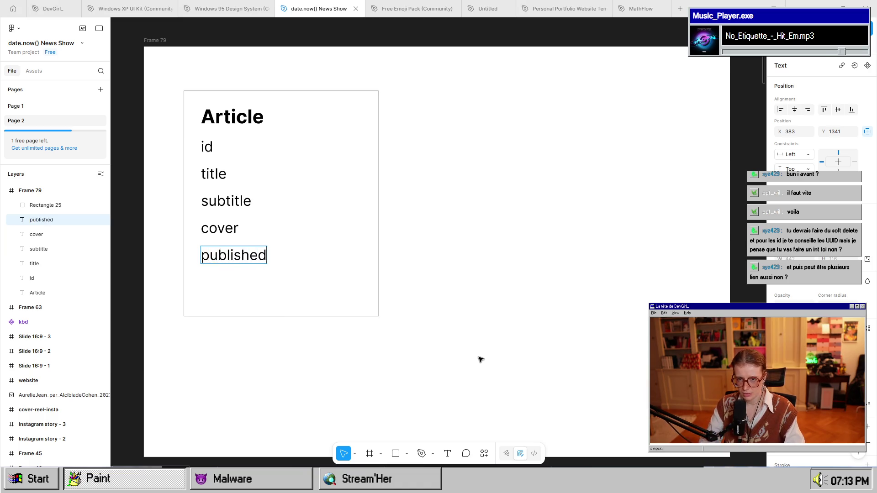
type("Datew")
key("BackSpace")
key("Escape")
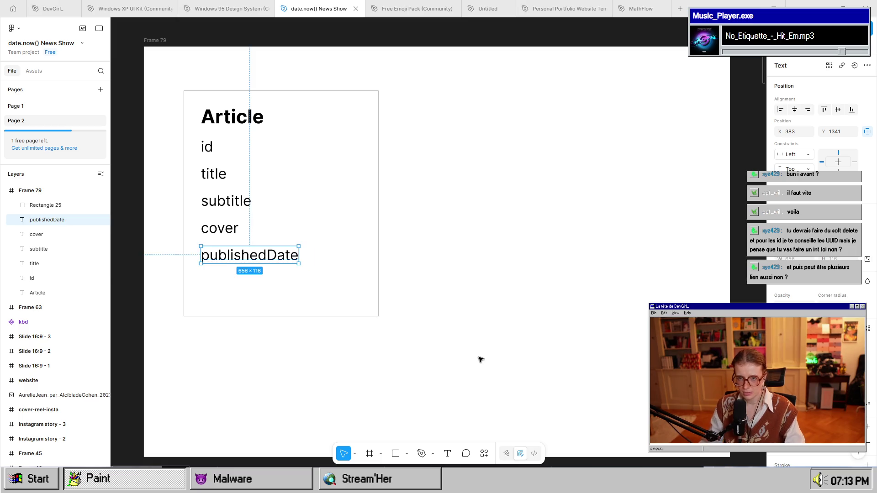
Make the Article card taller and place a copy of publishedDate one row below it.
left_click(343, 314)
left_click_drag(327, 316, 322, 395)
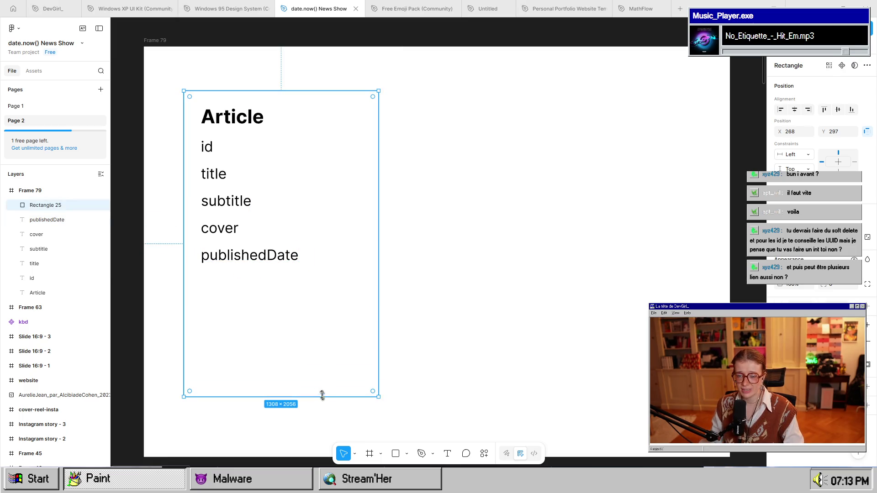
left_click(264, 258)
left_click_drag(264, 258, 271, 284)
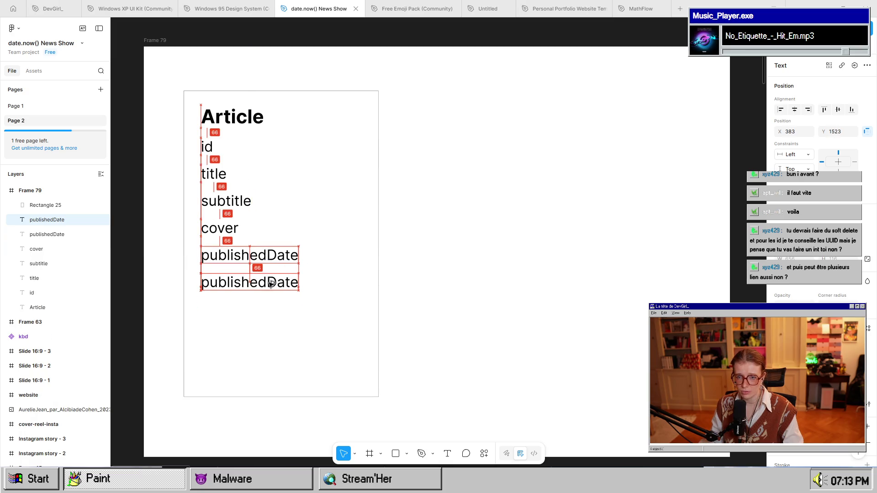
double_click(270, 283)
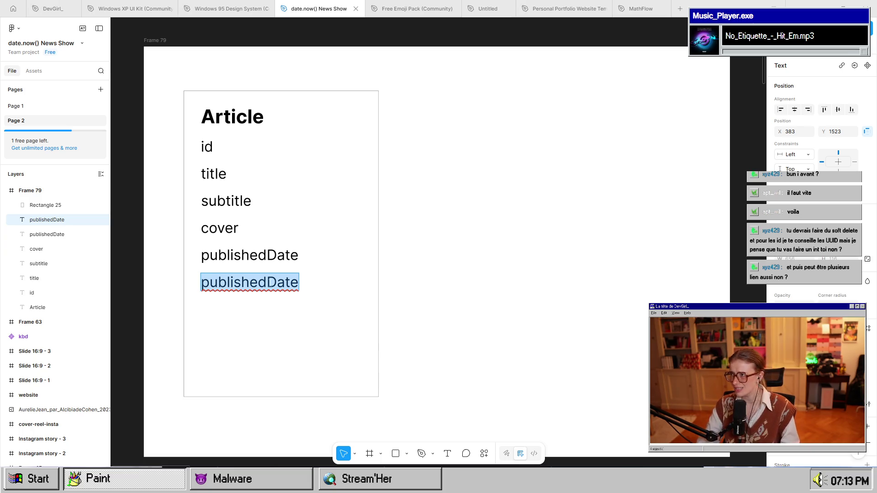
scroll(384, 209, "right", 1)
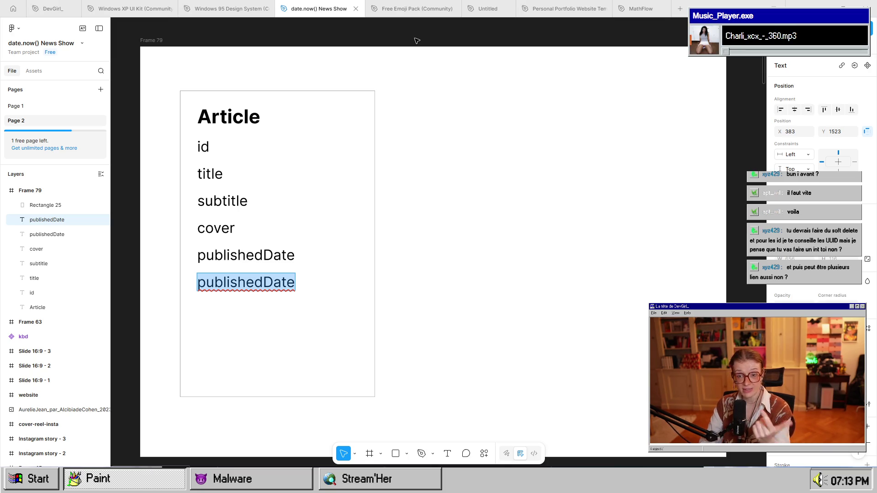
Rename the duplicated publishedDate line to updatedDate, then bring up types.ts.
type("updat")
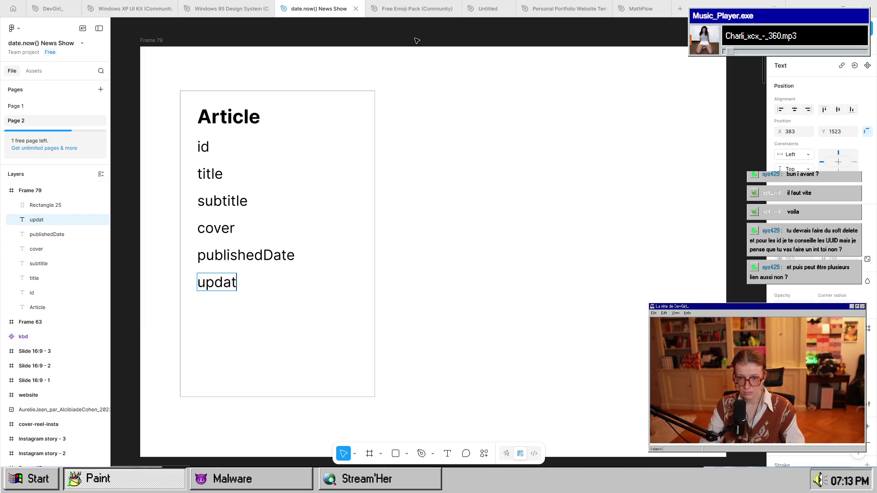
type("eDate")
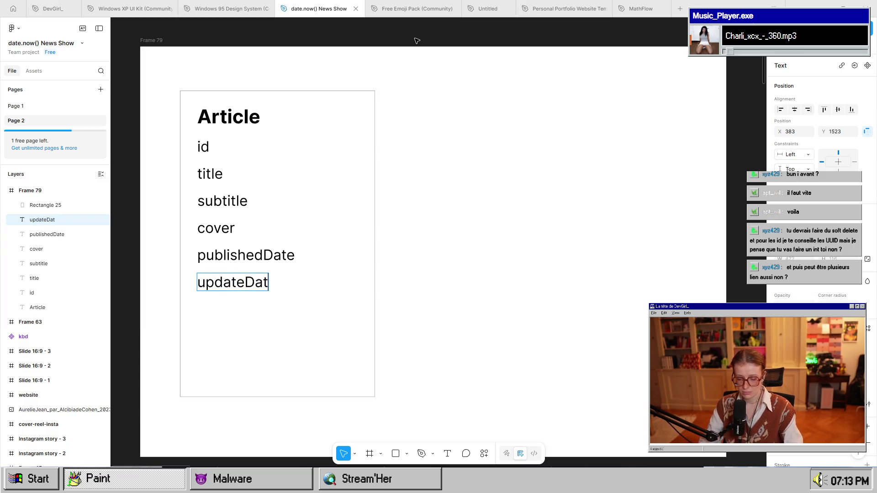
key("Left")
key("Left")
key("Left")
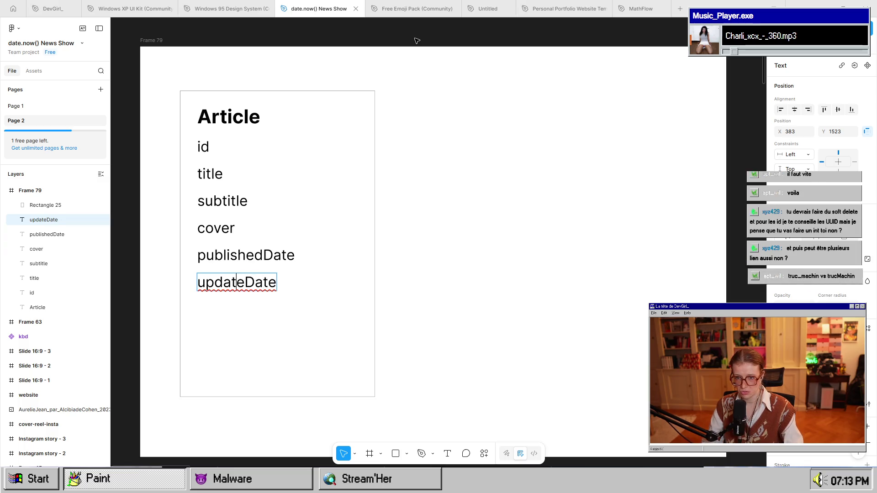
key("Right")
type("d")
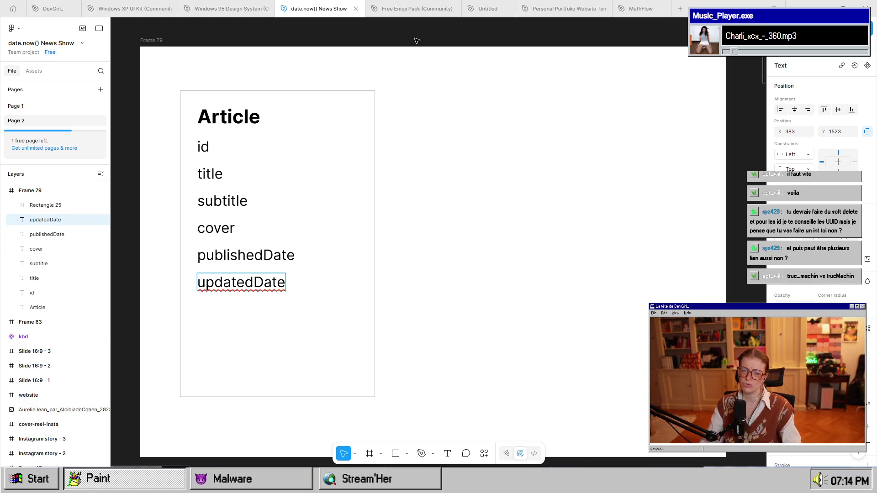
key("BackSpace")
key("Escape")
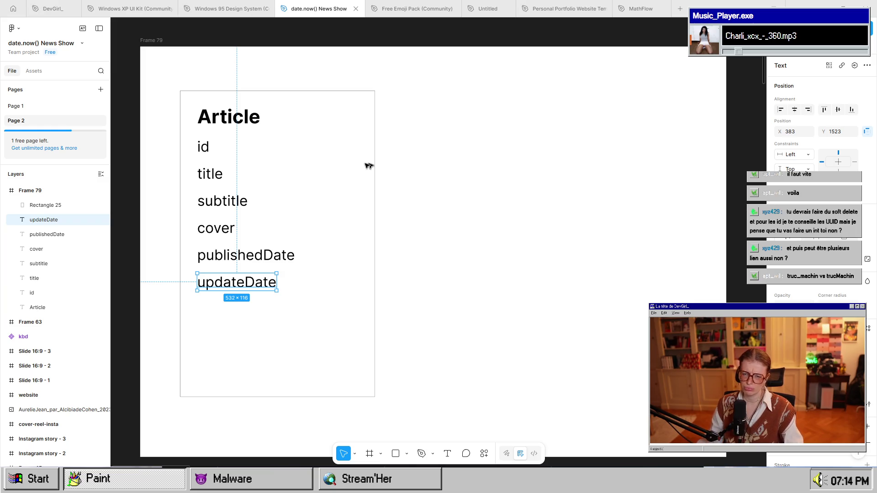
double_click(253, 283)
type("d")
key("Escape")
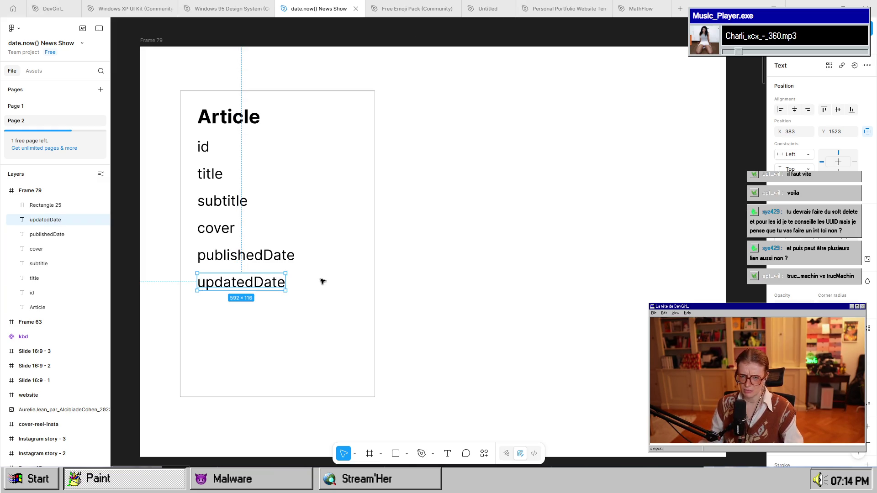
key("alt+Tab")
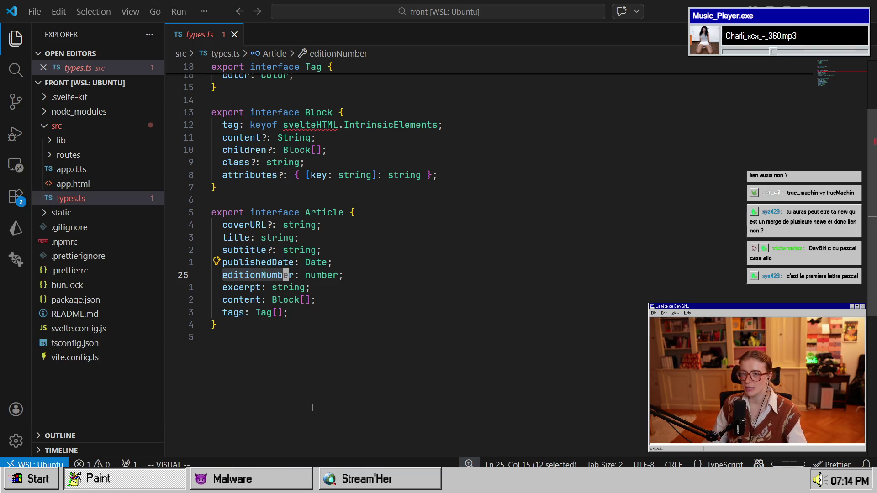
Add an issueNumber line below updatedDate on the Article card.
left_click(337, 262)
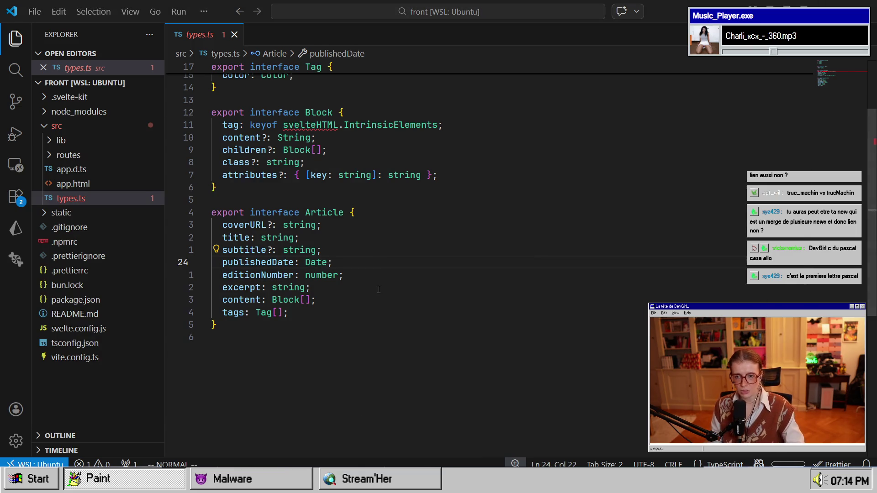
key("alt+Tab")
key("alt+Tab")
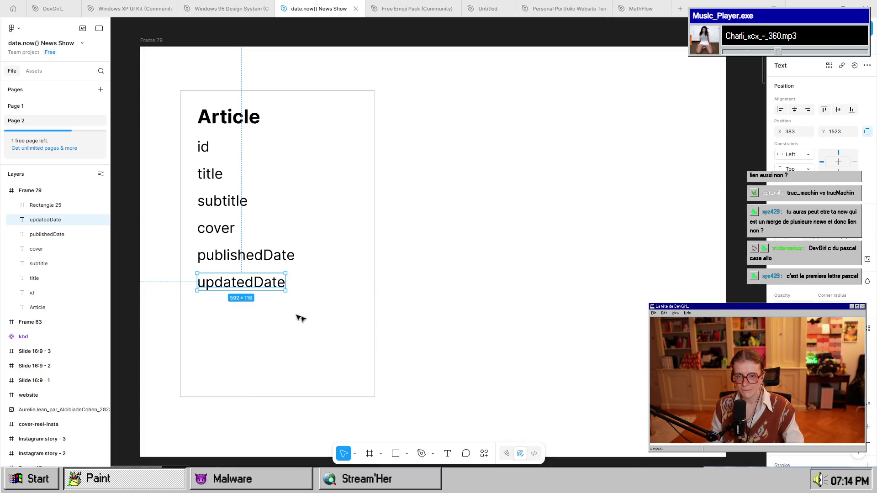
left_click_drag(246, 284, 248, 314)
double_click(248, 313)
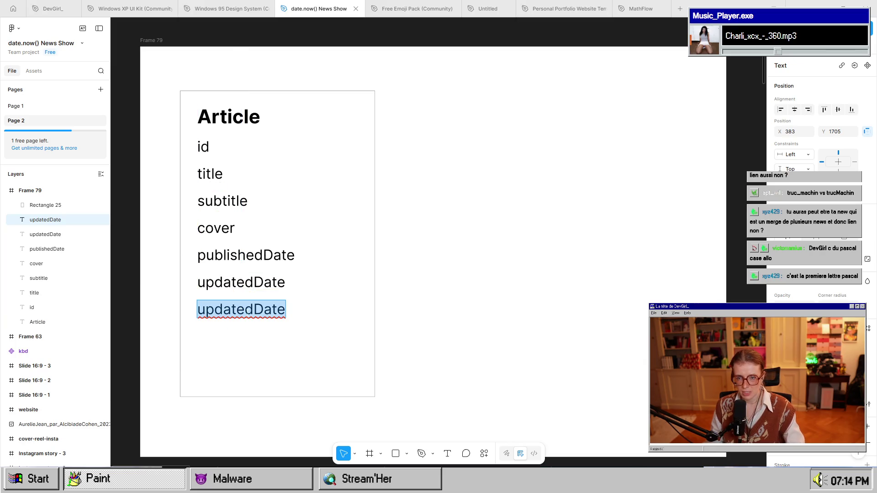
type("issueNumber")
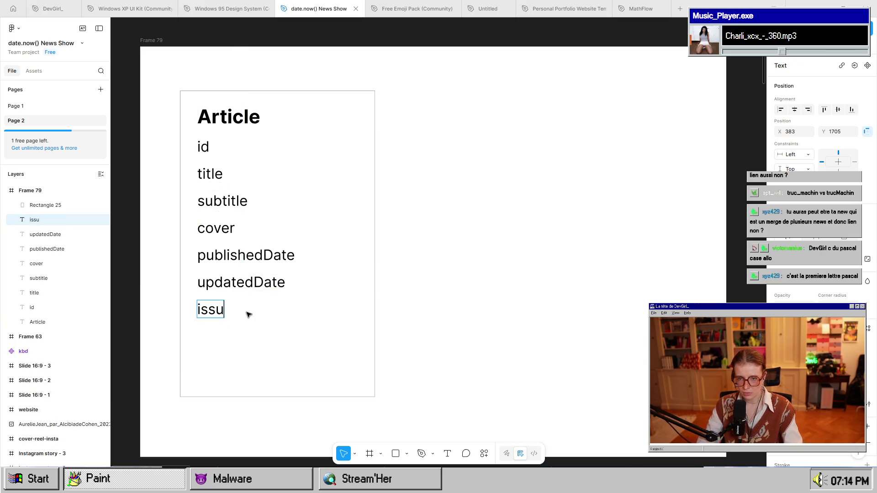
key("Escape")
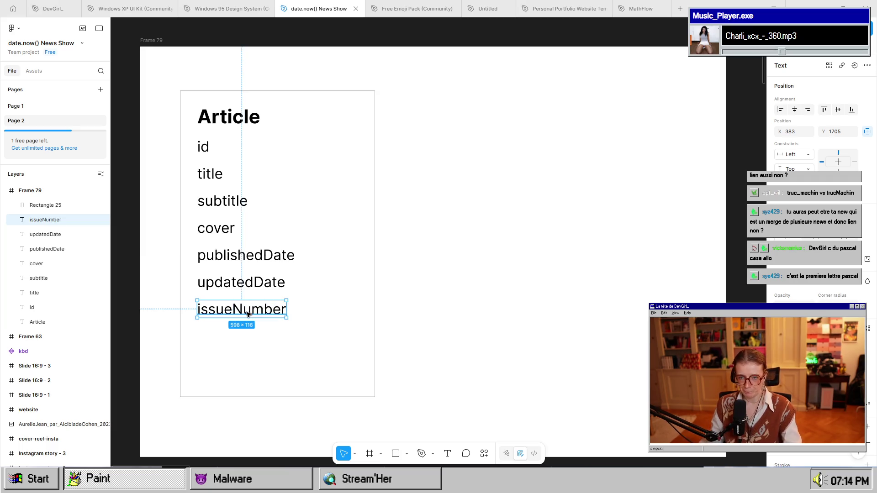
Add an excerpt line below issueNumber after checking the field list in the code.
mouse_move(249, 314)
left_mouse_down()
mouse_move(249, 349)
mouse_move(249, 341)
left_mouse_up()
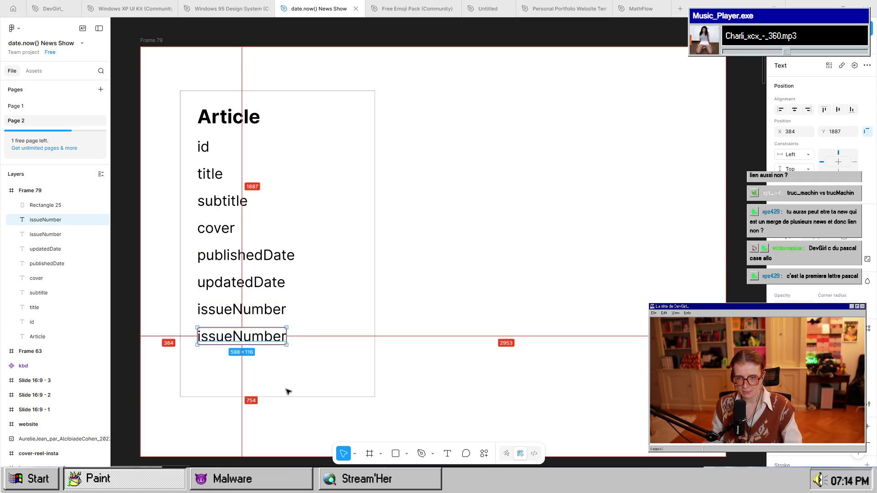
key("alt+Tab")
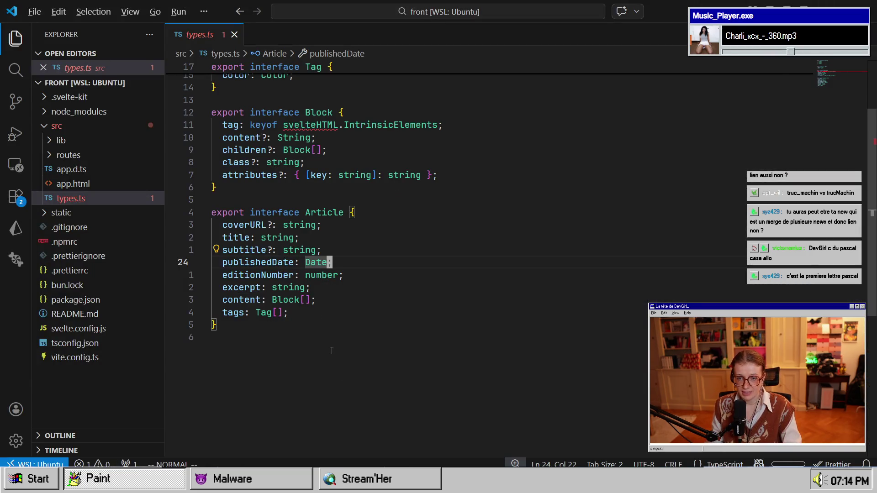
key("alt+Tab")
key("Tab")
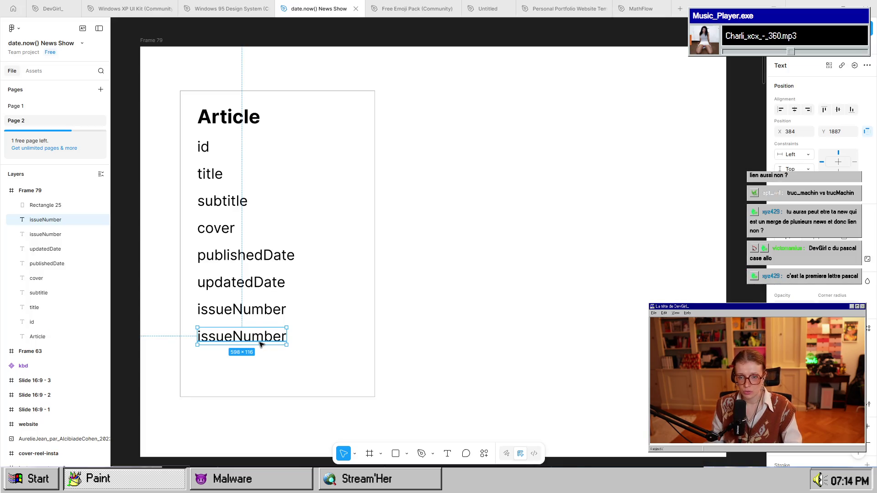
double_click(260, 342)
type("excerpt")
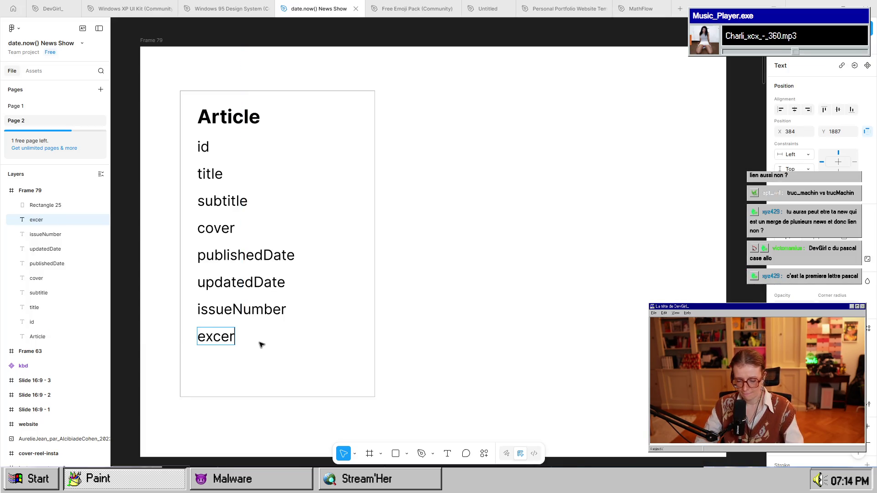
key("Escape")
Add a content line below excerpt, then switch to types.ts.
left_click_drag(226, 342, 226, 365)
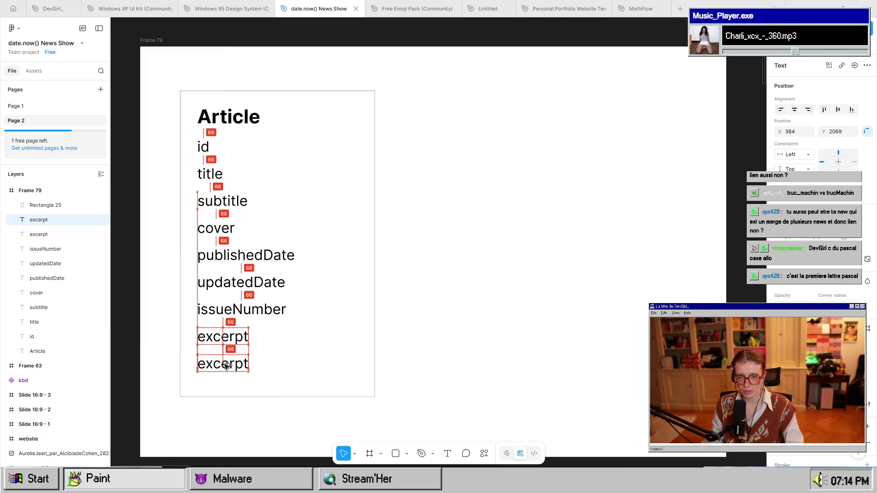
double_click(226, 365)
type("content")
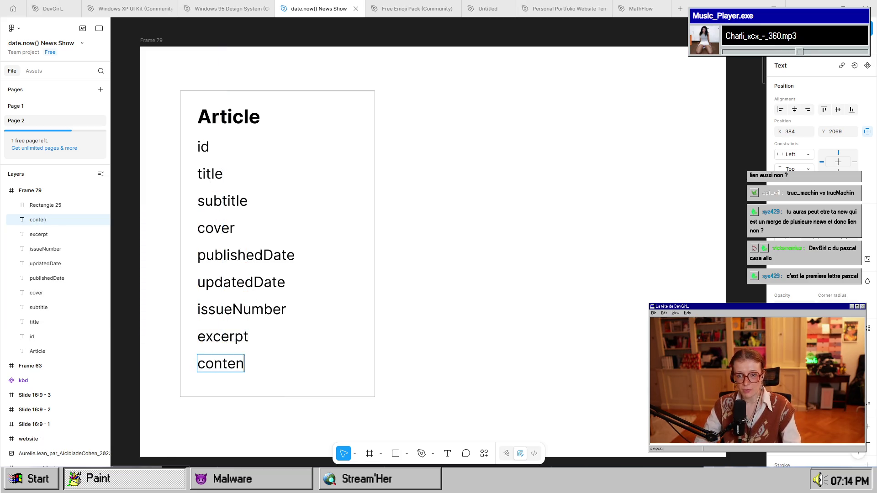
key("Escape")
key("alt+Tab")
key("alt+Tab")
key("Escape")
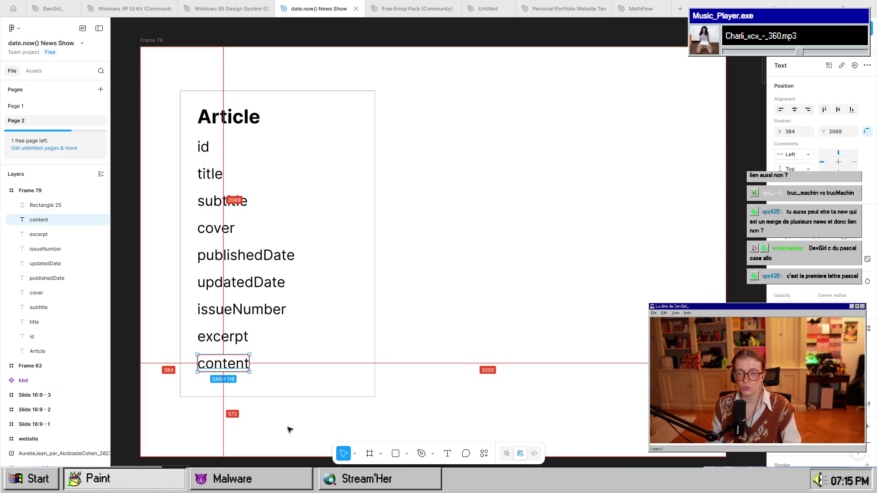
key("alt+Tab")
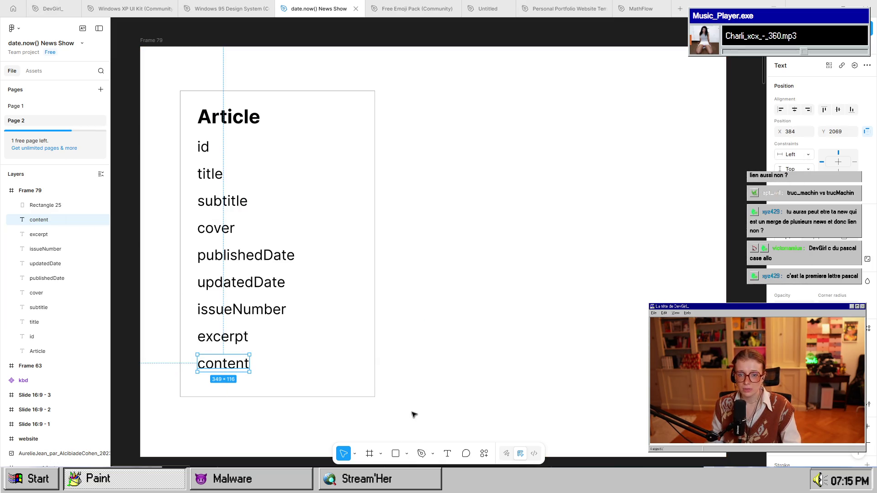
key("alt+Tab")
key("alt+Tab")
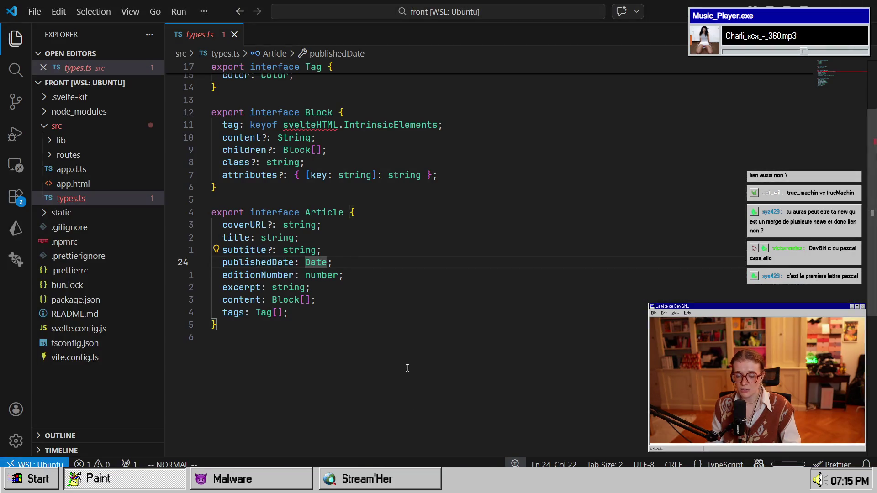
Review the Block interface in types.ts by selecting it with Vim's v{j, then return to Figma.
left_click_drag(273, 301, 303, 305)
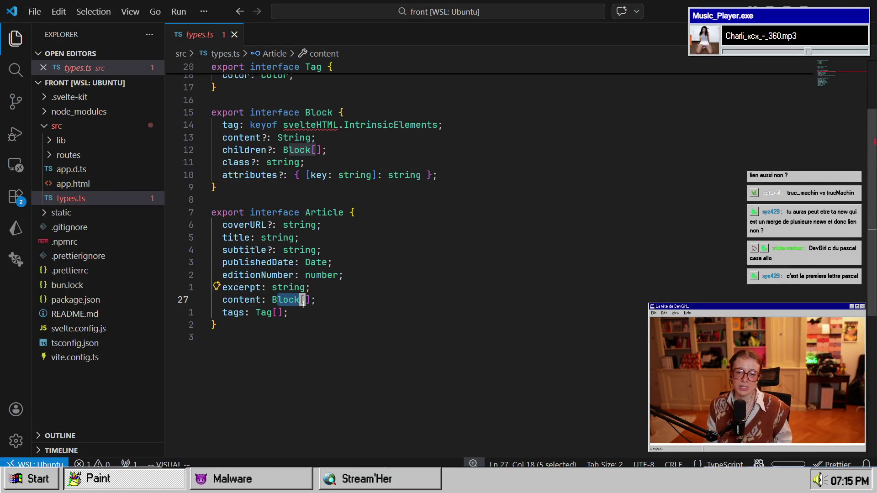
key("o")
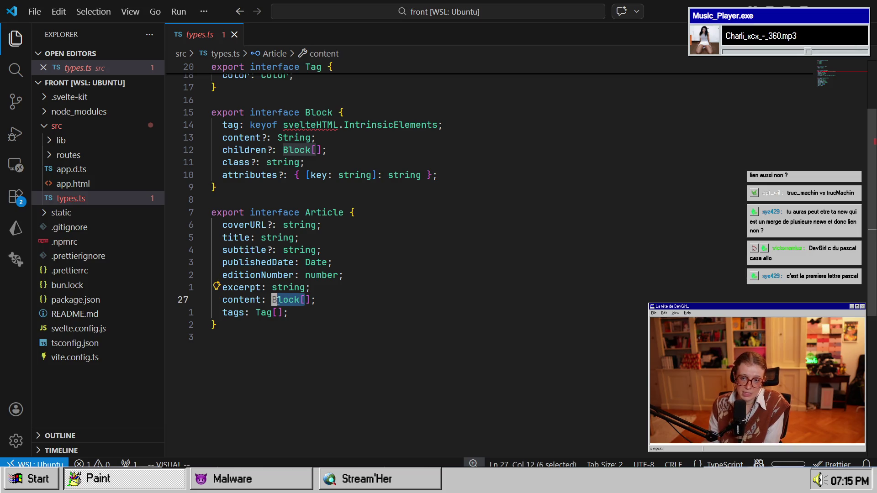
mouse_move(283, 124)
left_mouse_down()
mouse_move(319, 184)
mouse_move(385, 175)
left_mouse_up()
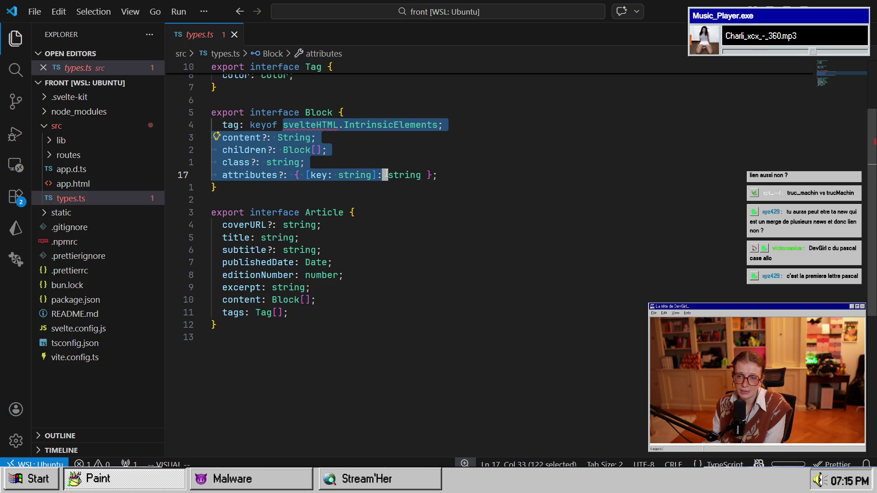
key("Escape")
type("vip")
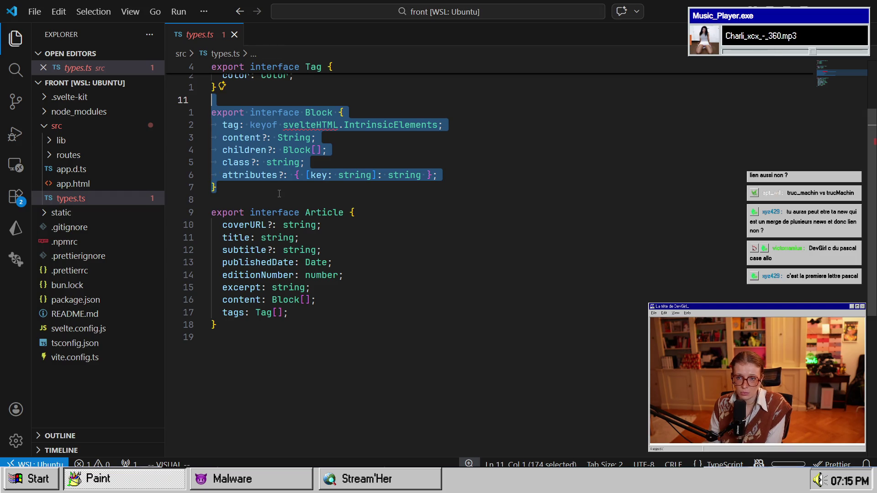
key("Escape")
type("v{j")
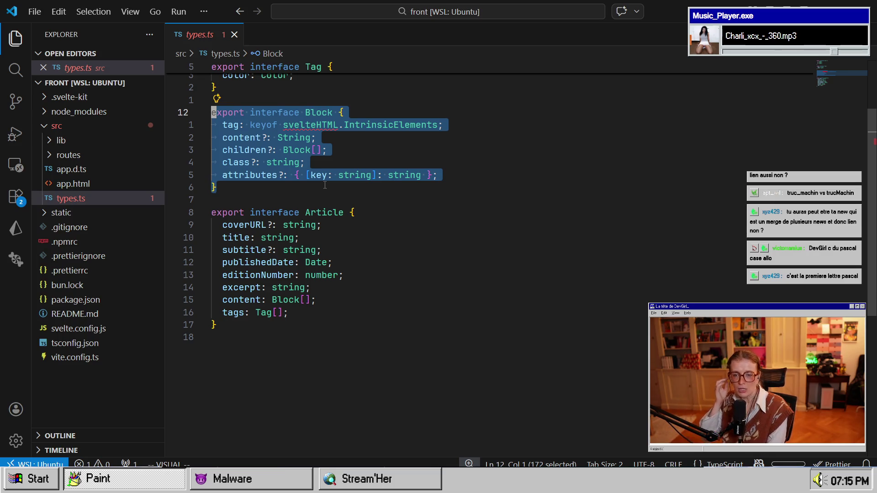
key("alt+Tab")
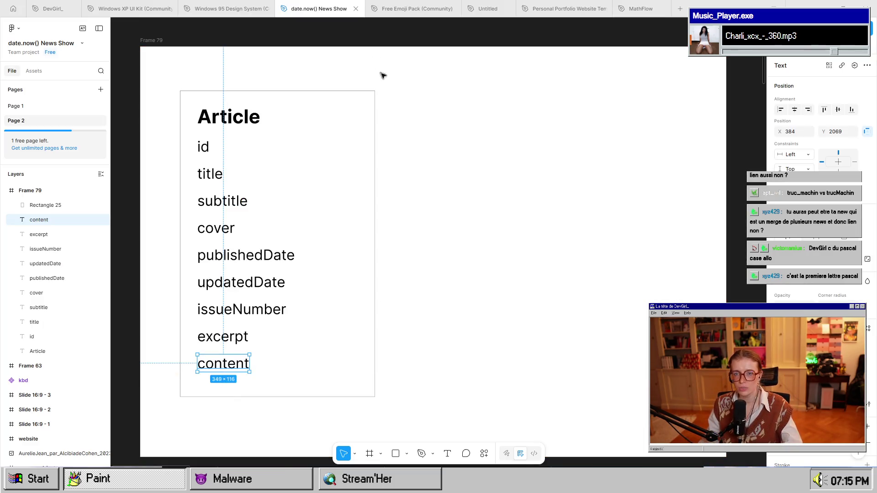
Select the Article title in Figma, then view the local issue page in Firefox.
left_click(360, 171)
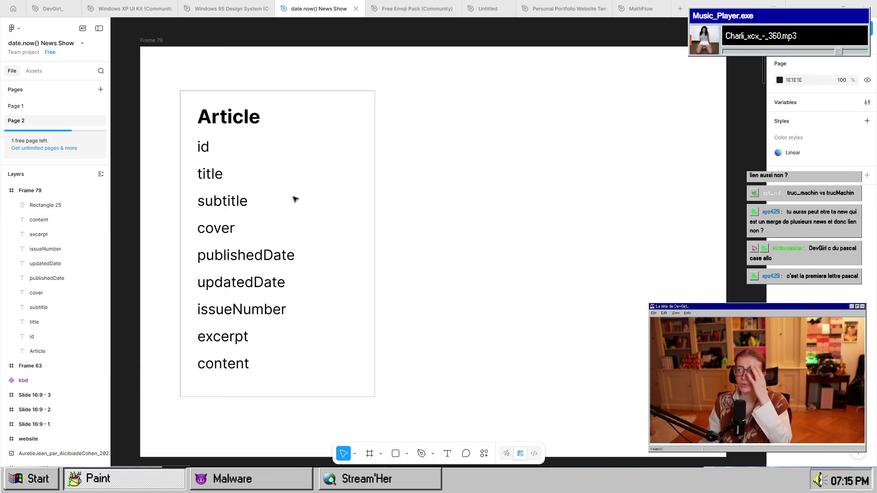
left_click(245, 122)
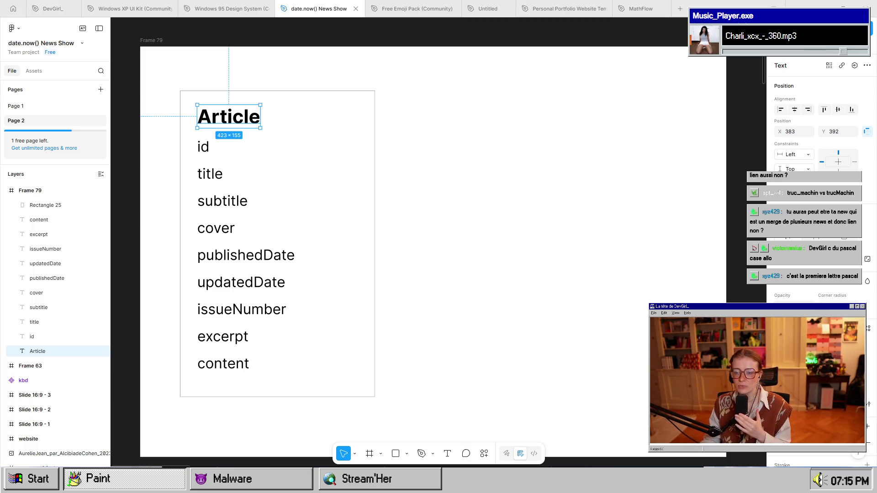
mouse_move(507, 484)
left_click(512, 450)
scroll(511, 451, "down", 3)
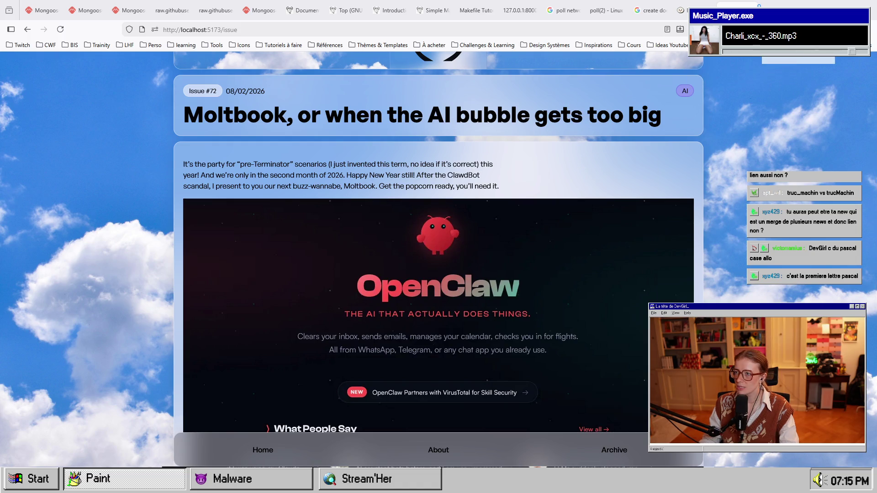
Read through the published Moltbook issue on Substack, close it, and return to the local page.
key("alt+Tab")
scroll(310, 309, "down", 3)
left_click(356, 347)
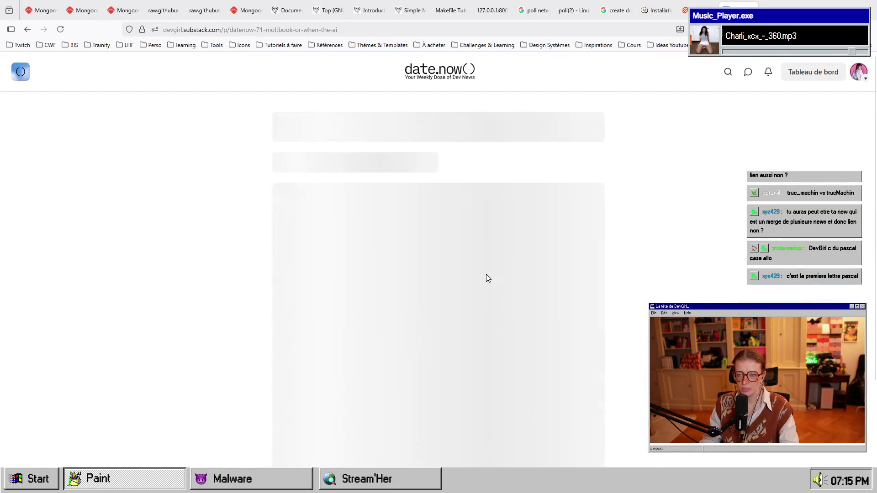
scroll(495, 280, "down", 20)
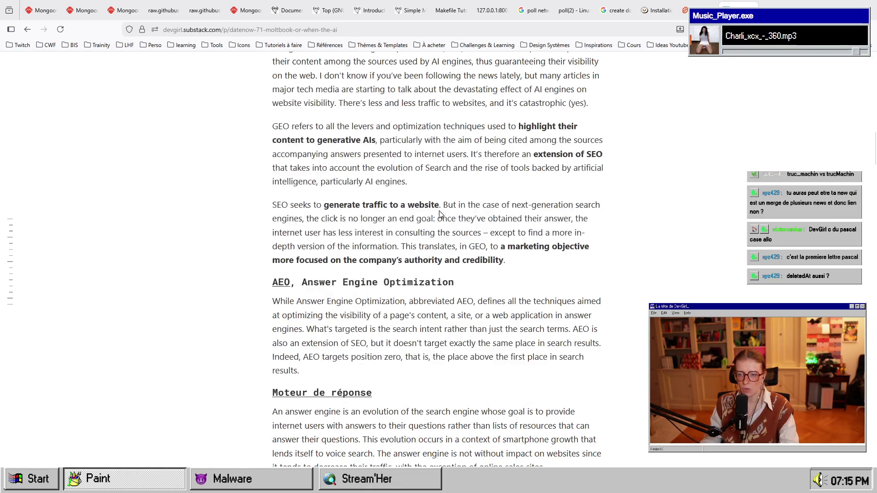
scroll(440, 213, "down", 20)
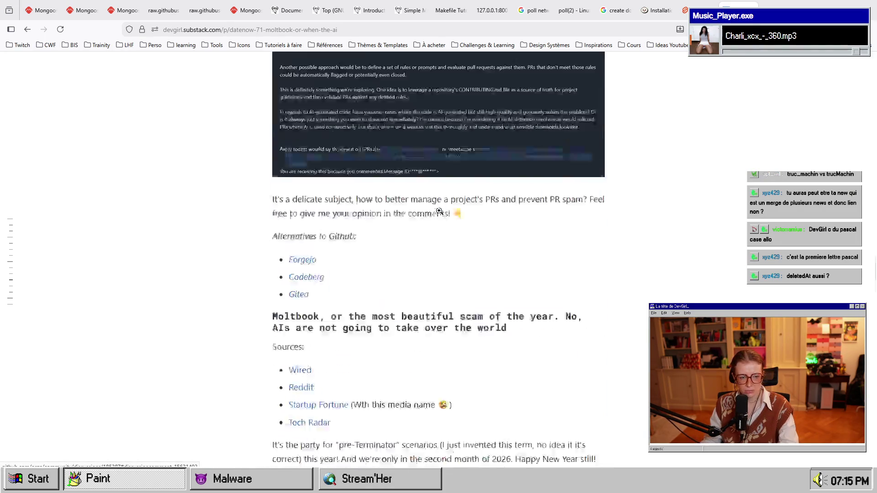
scroll(438, 210, "down", 20)
scroll(440, 214, "up", 15)
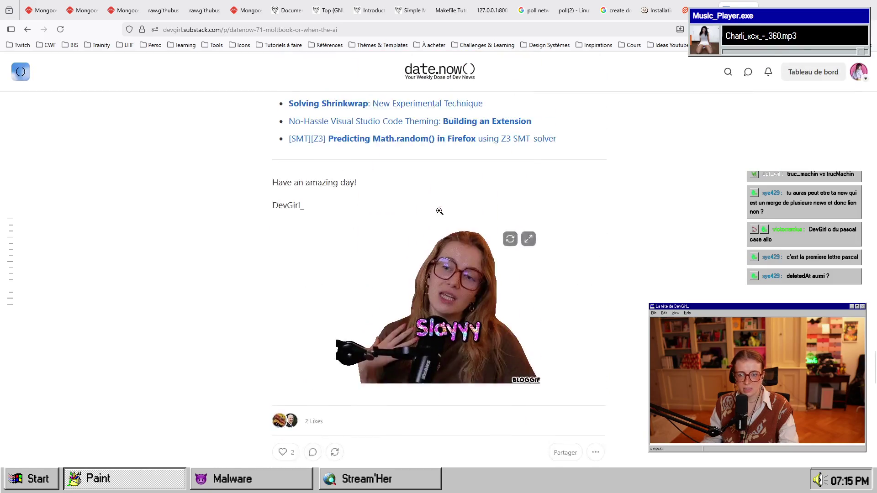
scroll(440, 214, "up", 20)
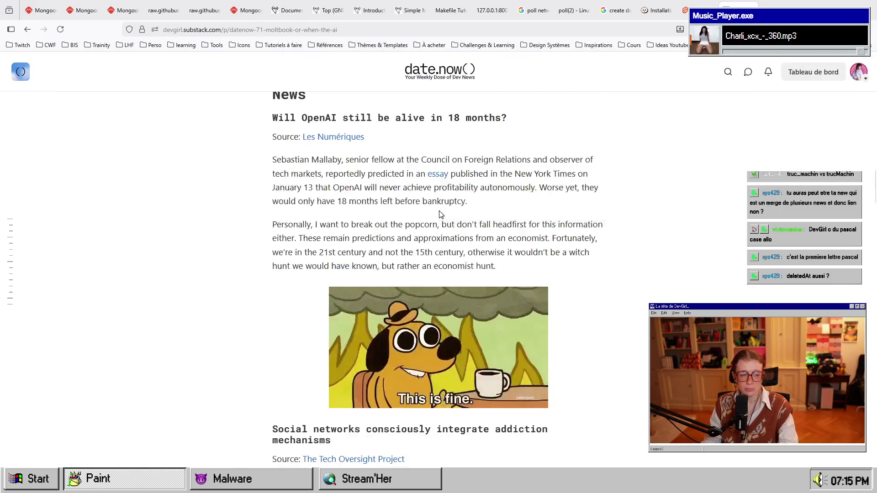
scroll(440, 213, "up", 10)
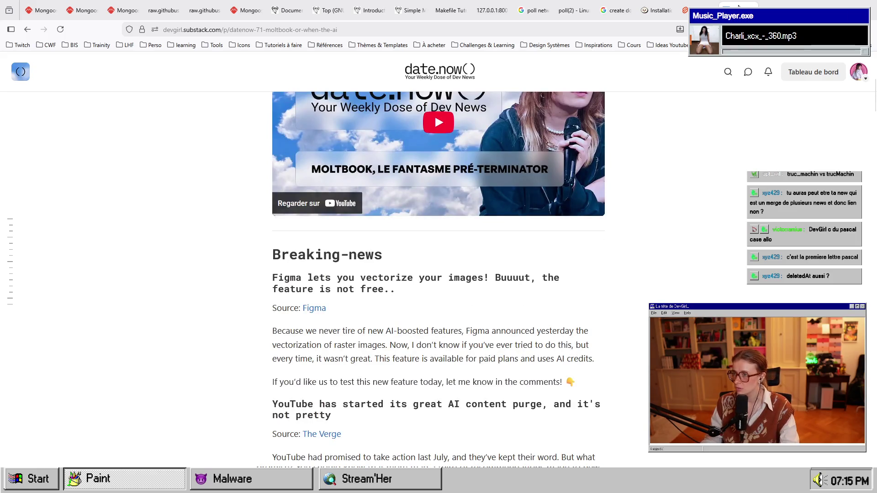
key("ctrl+w")
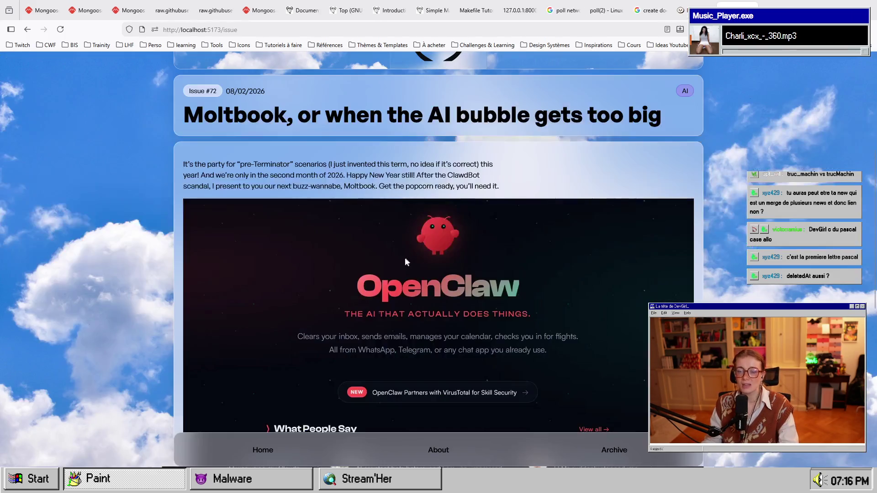
scroll(527, 261, "down", 5)
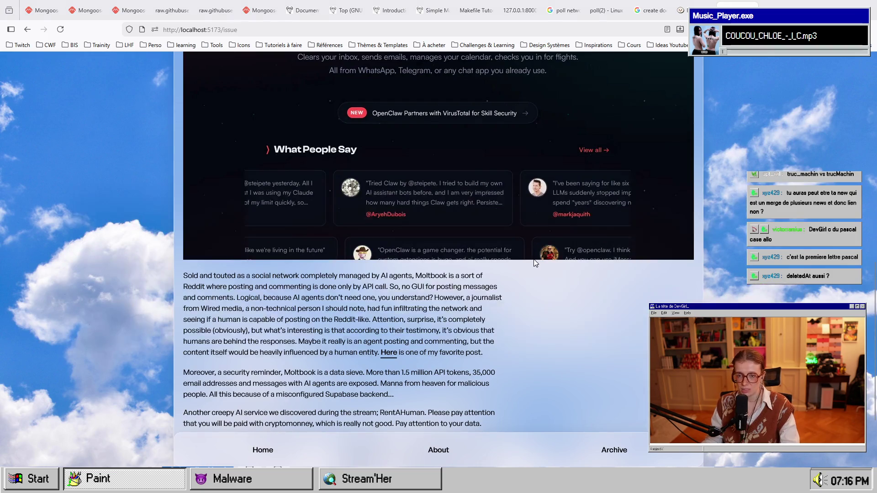
key("alt+Tab")
key("alt+Tab")
key("alt+Tab")
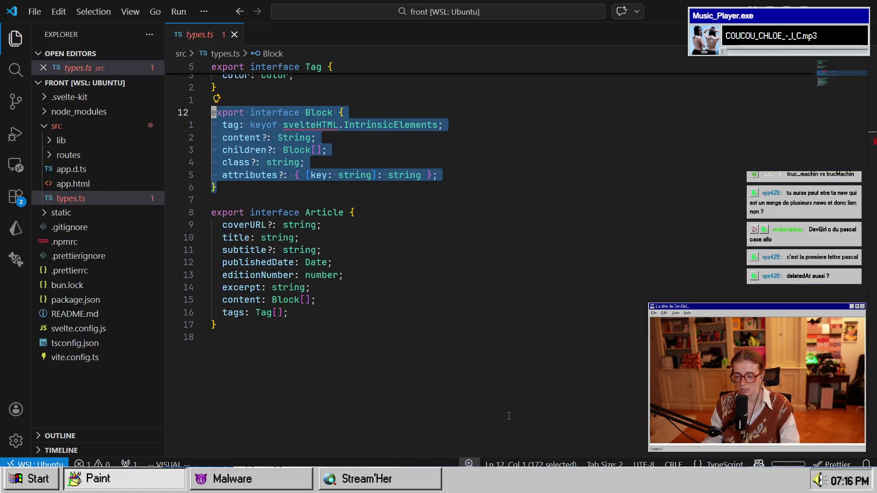
Check the Article interface in types.ts and return to the Figma Article card.
left_click(365, 213)
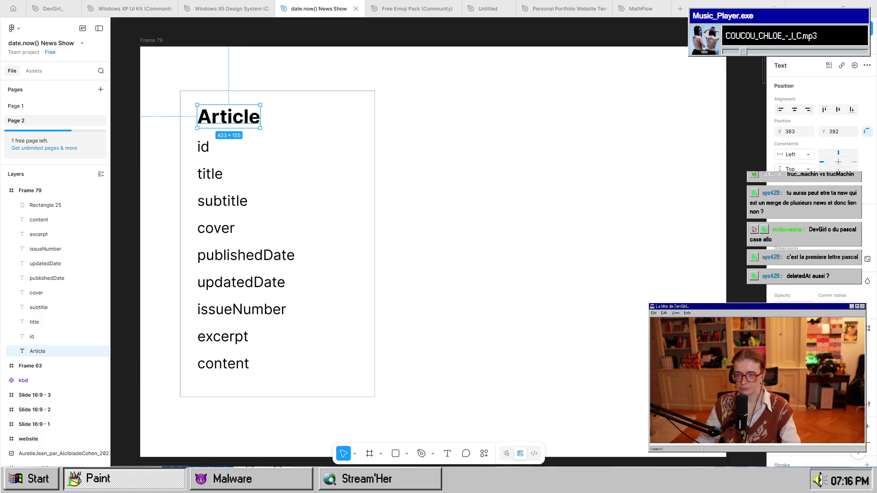
left_click(550, 480)
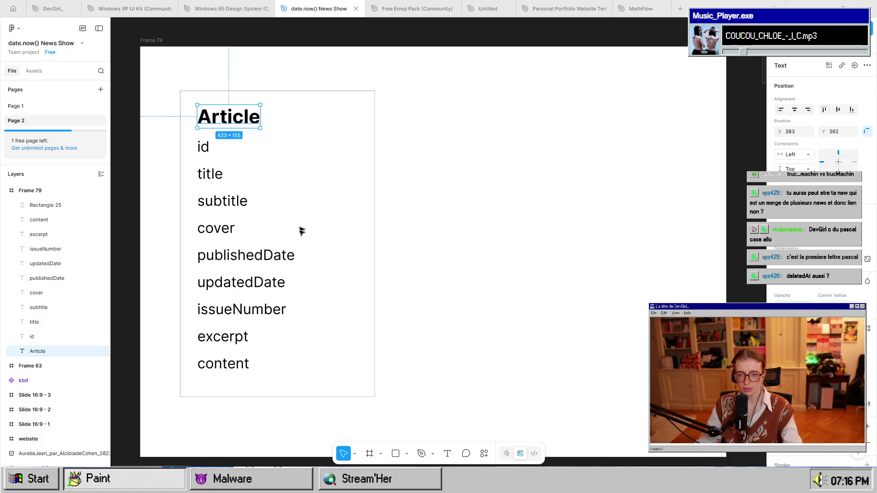
Extend the Article card downward and add a tag line below content.
left_click(252, 363)
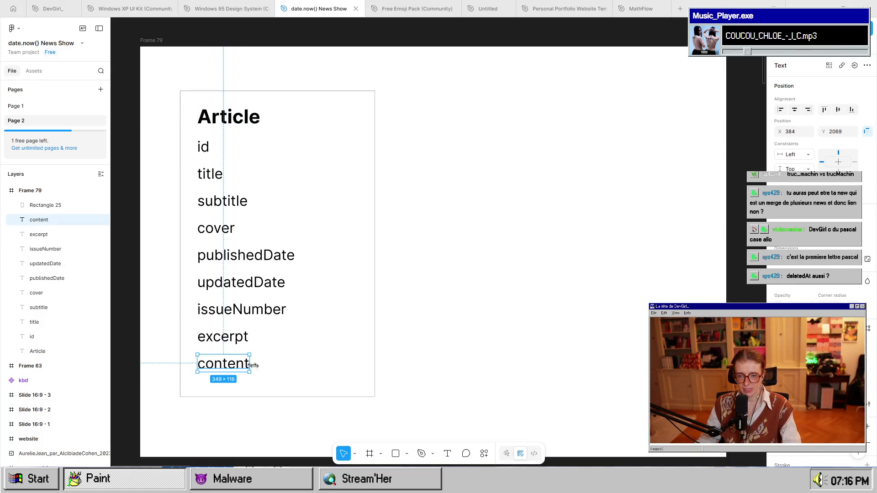
left_click(290, 400)
left_click_drag(284, 398, 283, 423)
left_click(226, 369)
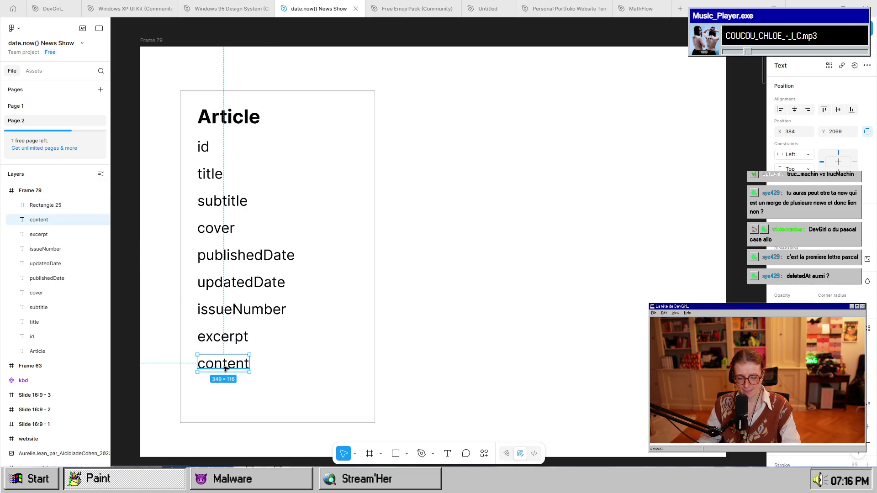
mouse_move(226, 368)
left_mouse_down()
mouse_move(234, 398)
mouse_move(228, 395)
left_mouse_up()
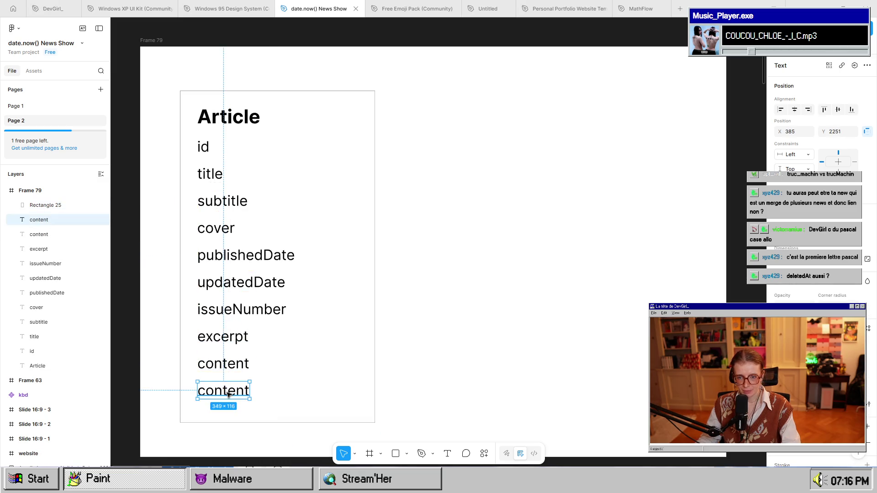
double_click(229, 395)
type("Ta")
key("BackSpace")
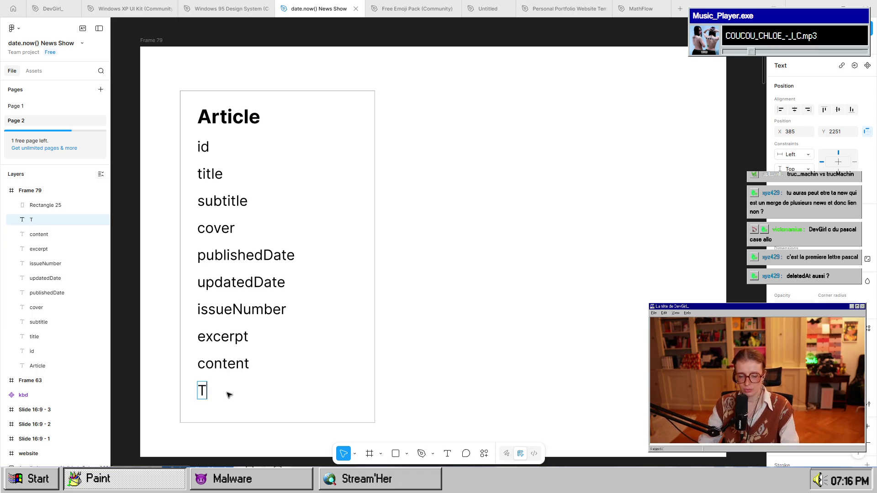
key("BackSpace")
type("tag")
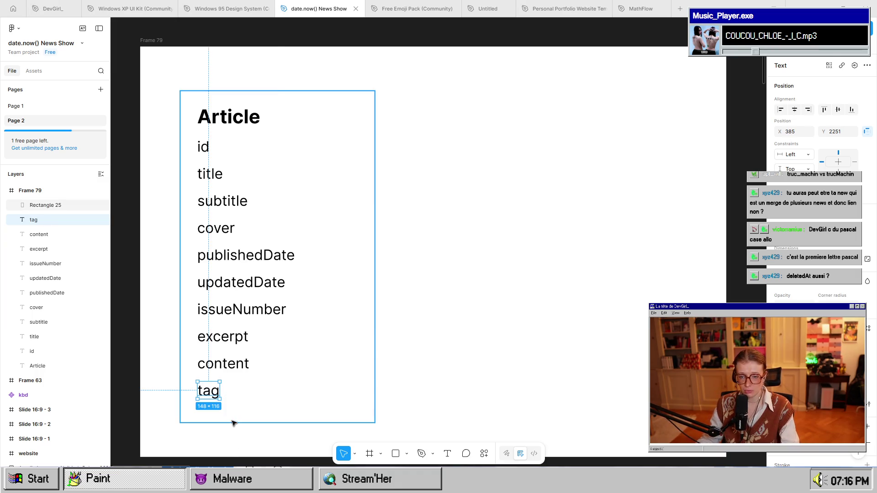
Shorten the Article card background to end just below the tag row.
left_click(234, 419)
double_click(233, 419)
key("Escape")
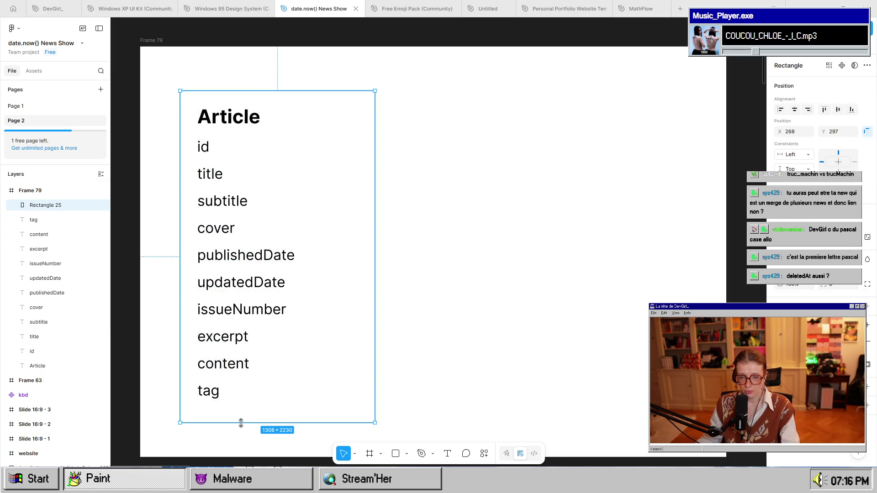
left_click_drag(241, 422, 241, 413)
left_click(479, 372)
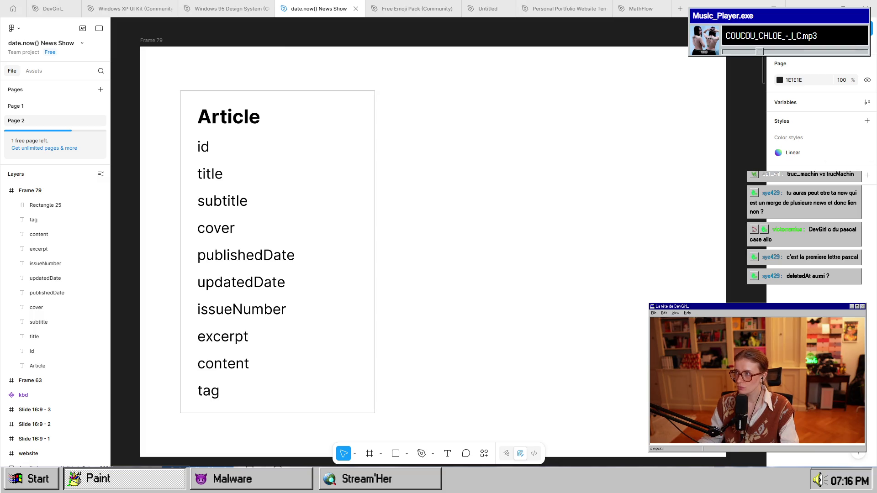
Resize the Article box to 1128 by 2166 and briefly check types.ts.
left_click(374, 245)
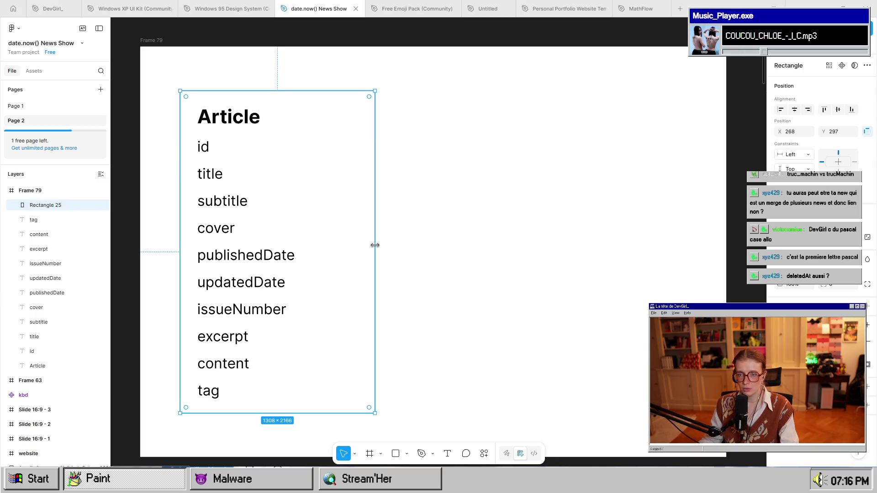
left_click_drag(373, 246, 321, 241)
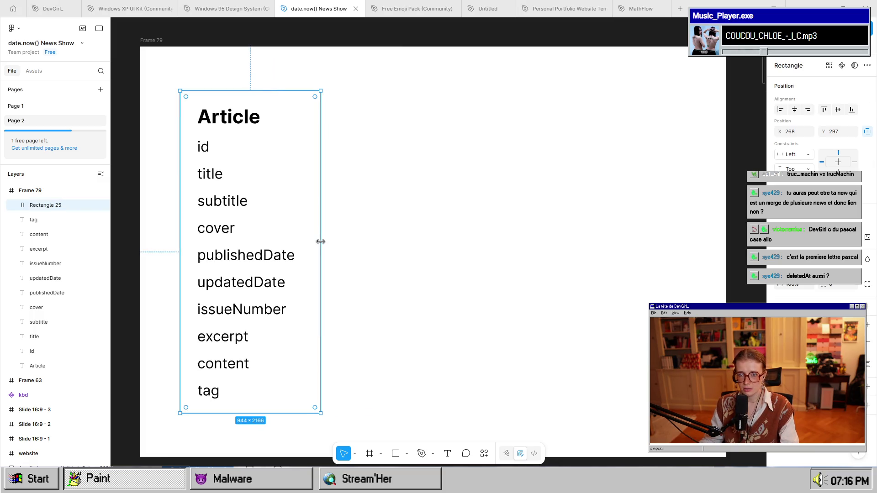
left_click(362, 279)
left_click(319, 294)
key("Return")
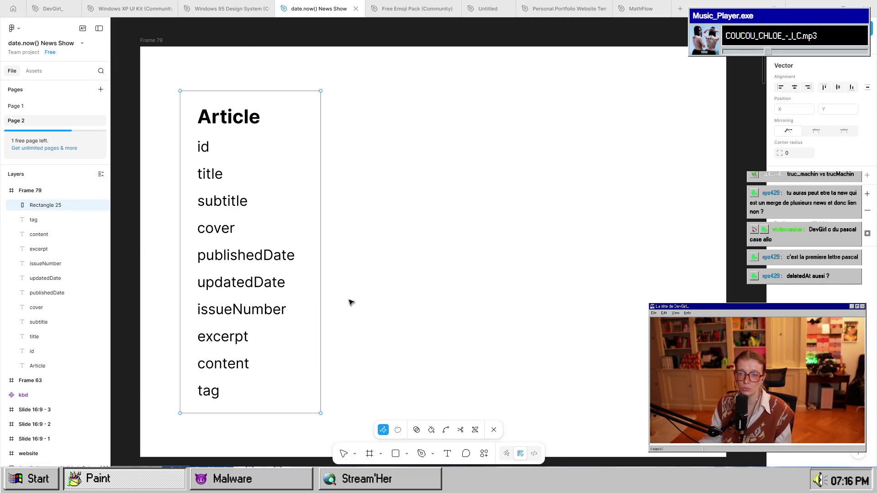
key("Escape")
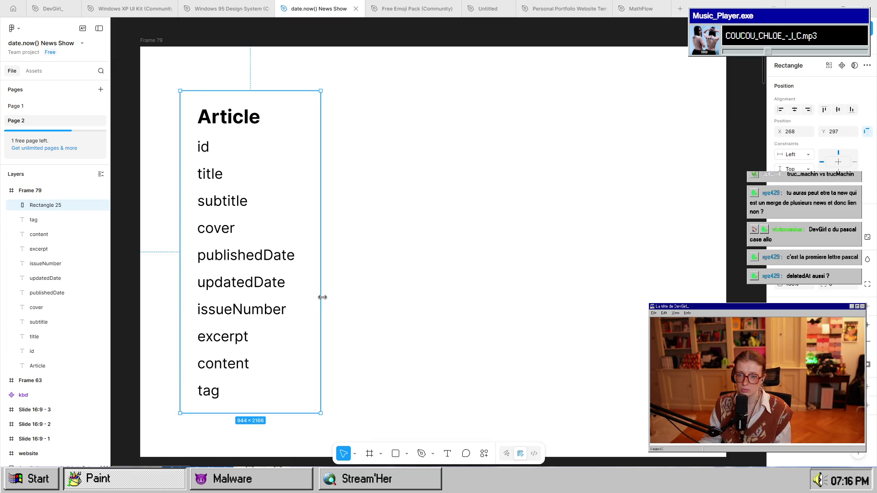
left_click_drag(323, 298, 349, 297)
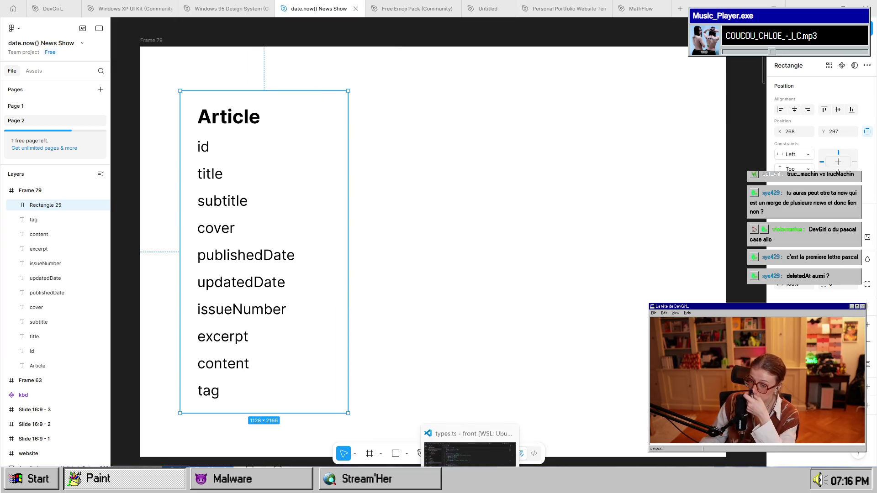
left_click(470, 478)
scroll(380, 287, "up", 1)
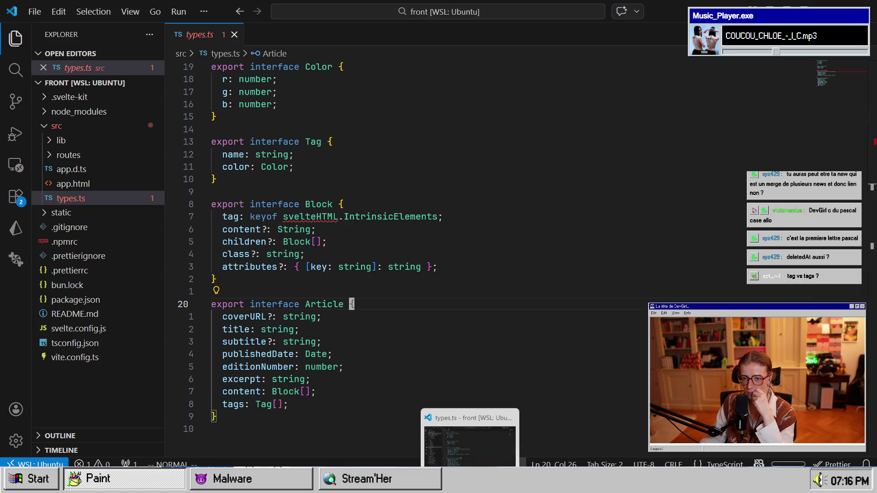
left_click(470, 477)
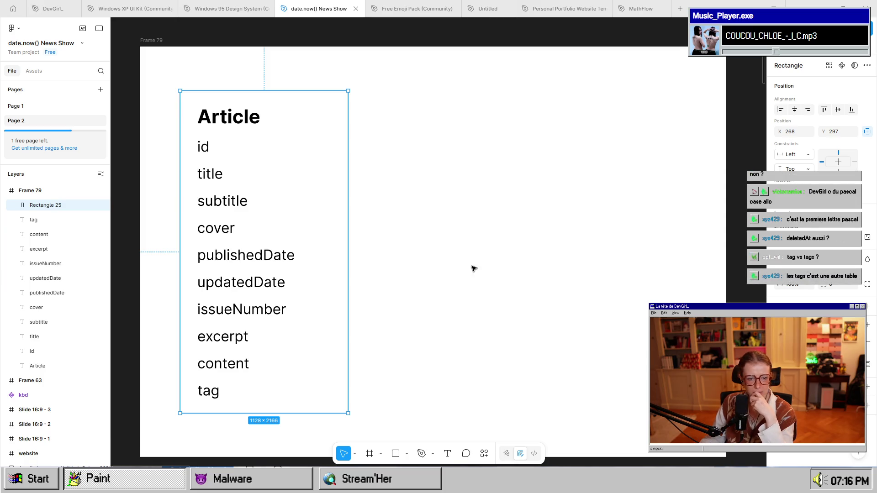
Rename the tag line to tags, then delete it from the Article box.
double_click(206, 396)
key("Right")
type("s")
key("Escape")
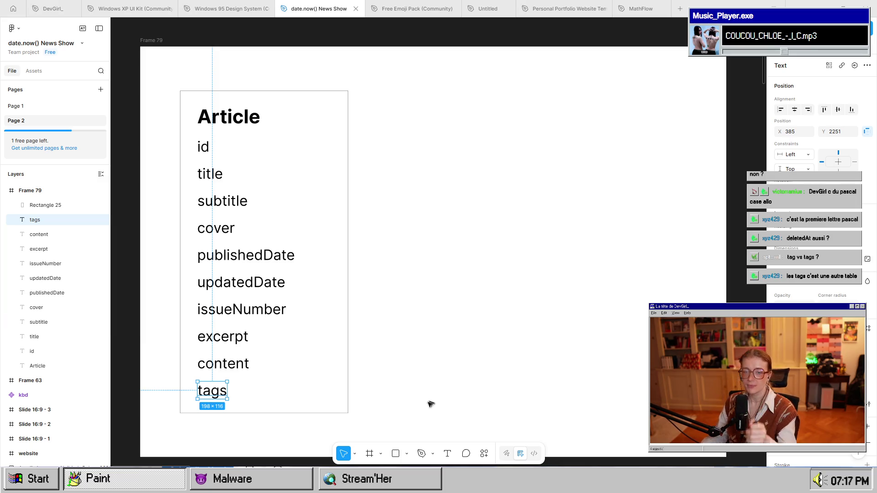
left_click(245, 394)
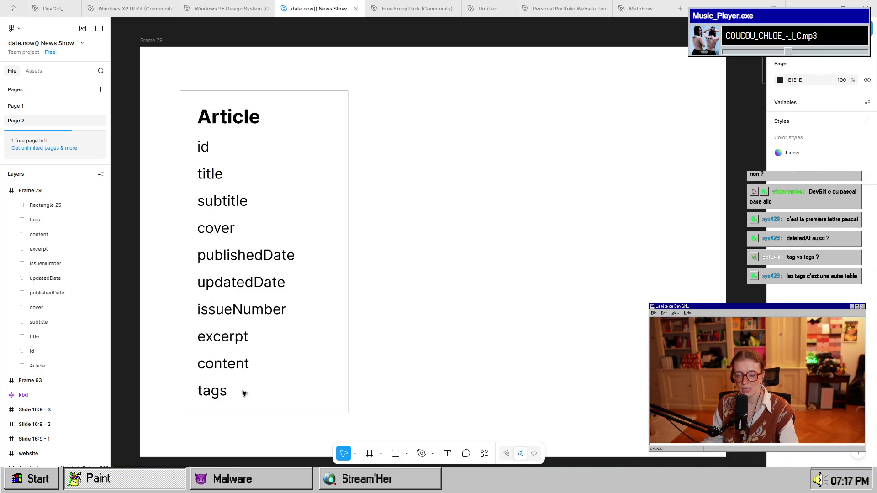
left_click(210, 392)
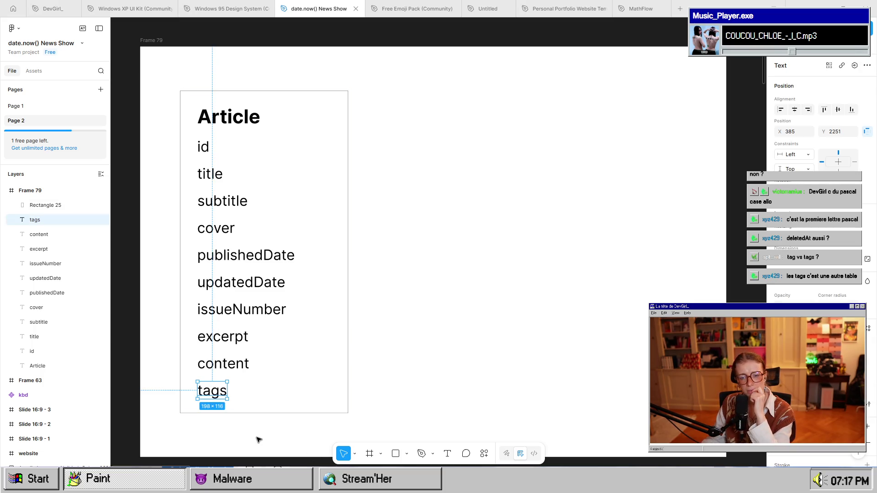
key("Delete")
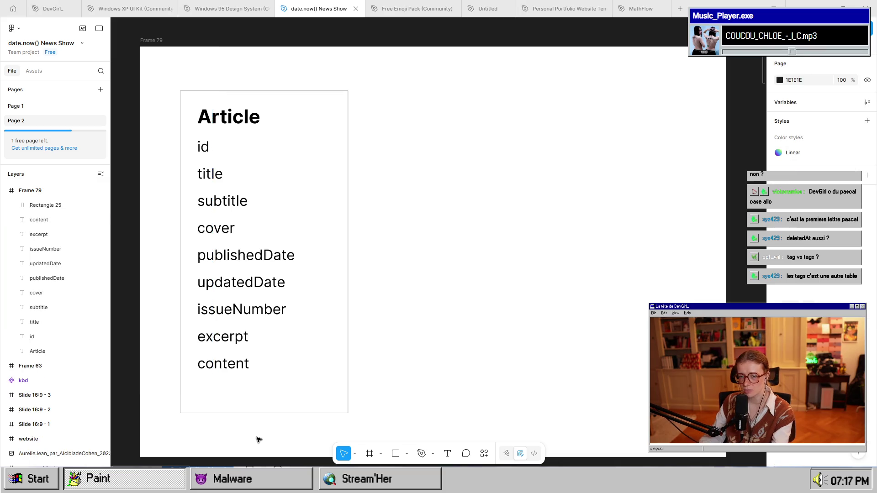
Shorten the Article box to 1128 by 1988 and duplicate it to the right.
left_click(245, 415)
mouse_move(245, 414)
left_mouse_down()
mouse_move(248, 386)
mouse_move(241, 386)
left_mouse_up()
left_click(492, 224)
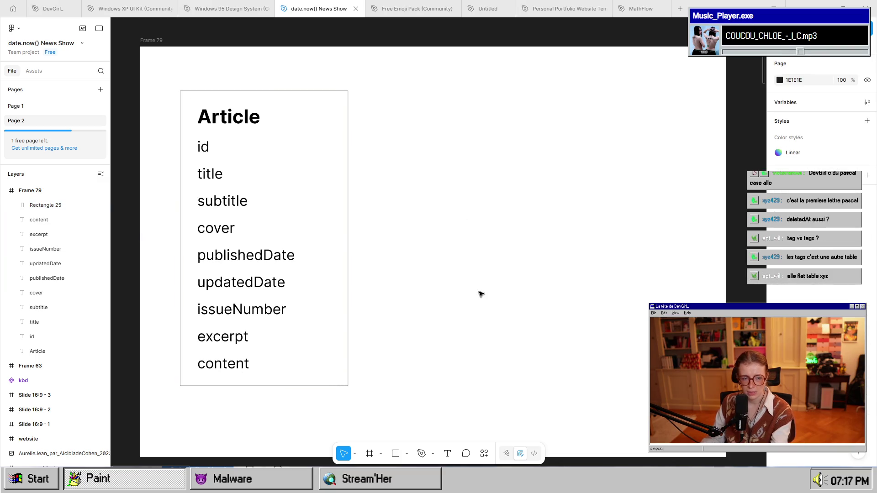
left_click_drag(351, 194, 550, 195)
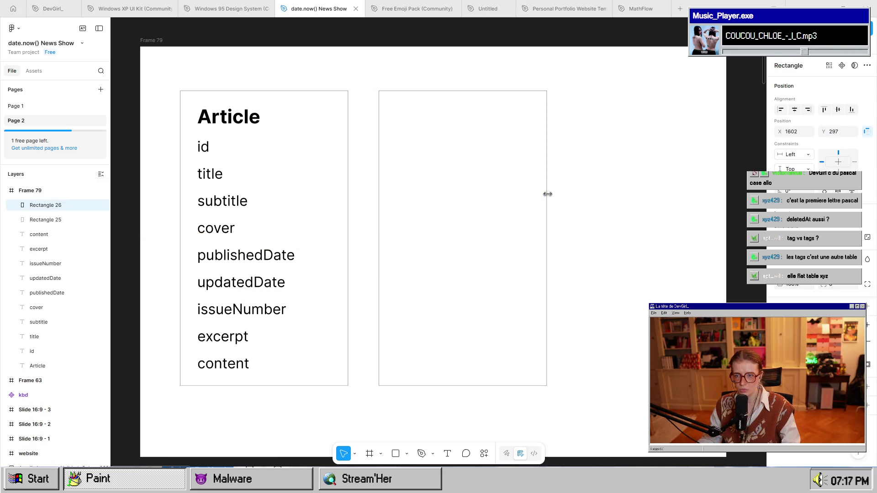
Copy the Article heading into the new box and rename it Tag.
left_click(245, 119)
mouse_move(245, 120)
left_mouse_down()
mouse_move(478, 142)
mouse_move(440, 120)
left_mouse_up()
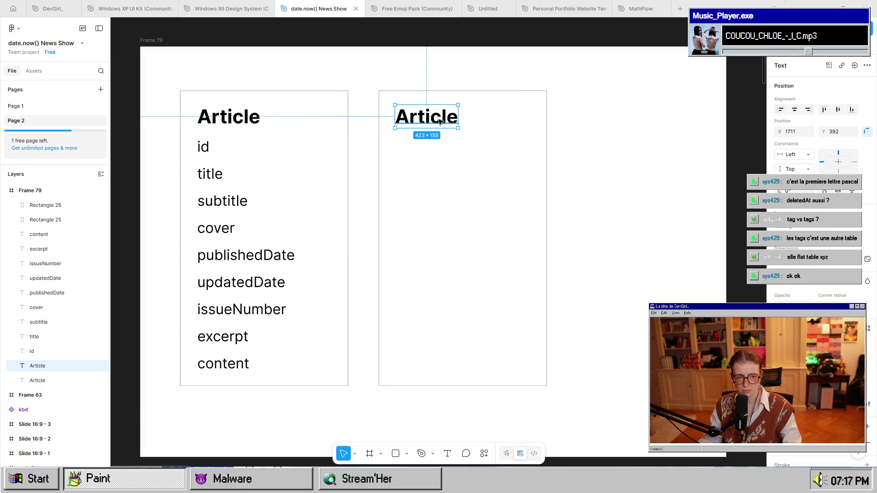
double_click(431, 120)
type("Tag")
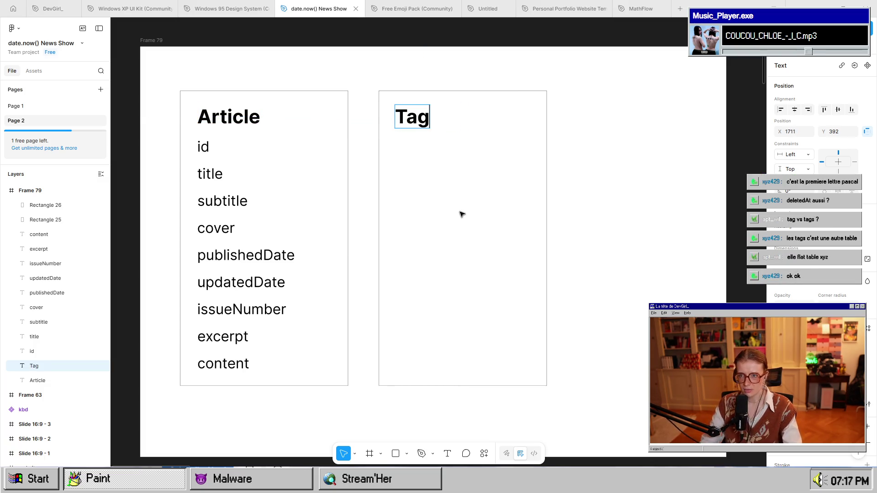
key("Escape")
Shorten the Tag box, then select the Article id field and the Article box.
left_click(530, 386)
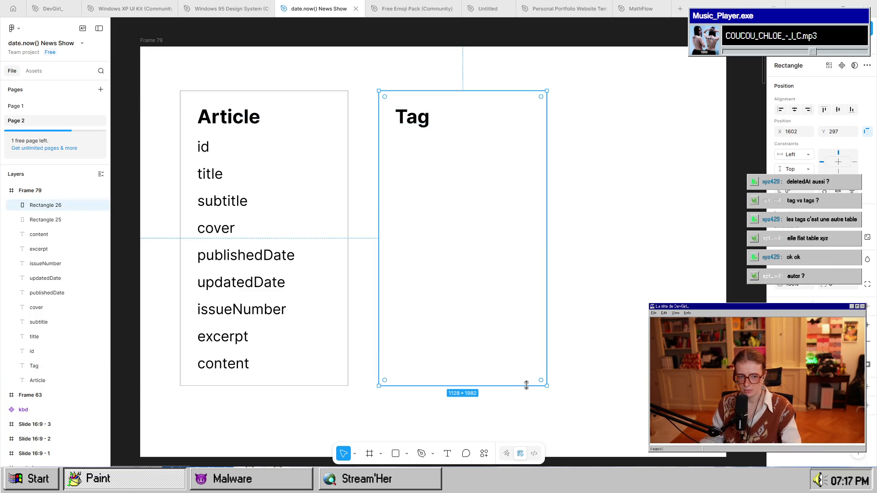
mouse_move(524, 385)
left_mouse_down()
mouse_move(502, 272)
mouse_move(506, 220)
mouse_move(505, 229)
left_mouse_up()
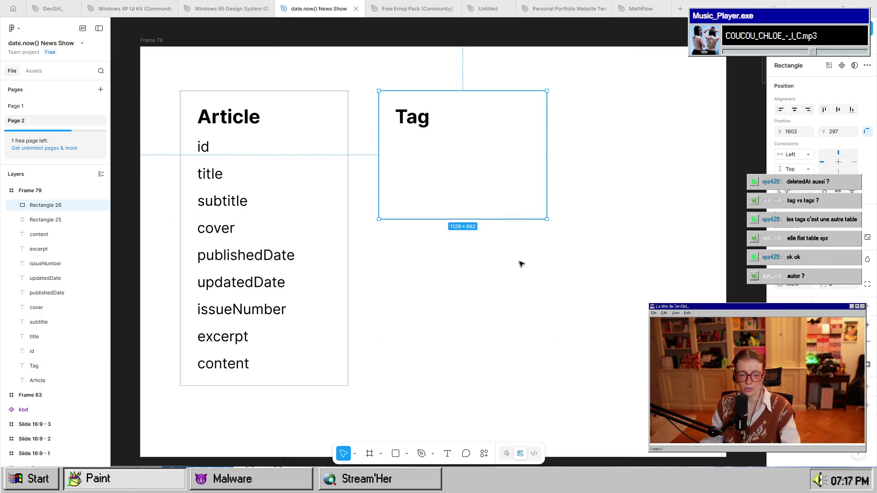
left_click(509, 273)
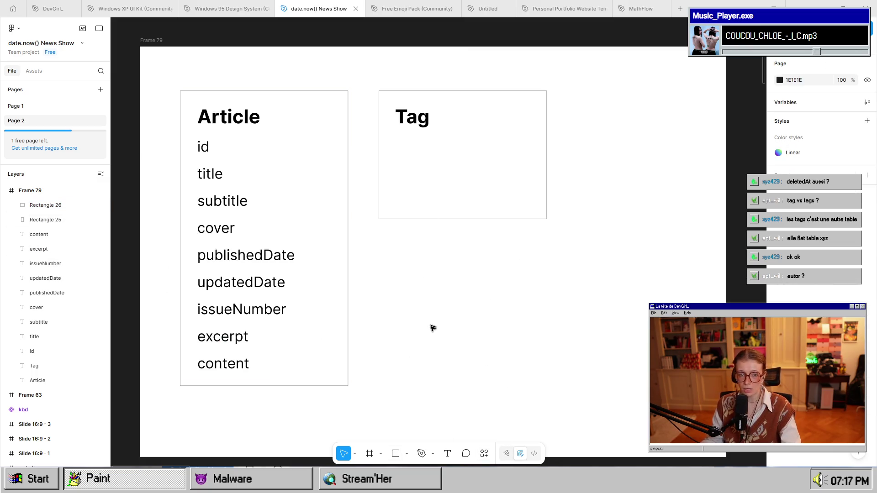
left_click(207, 149)
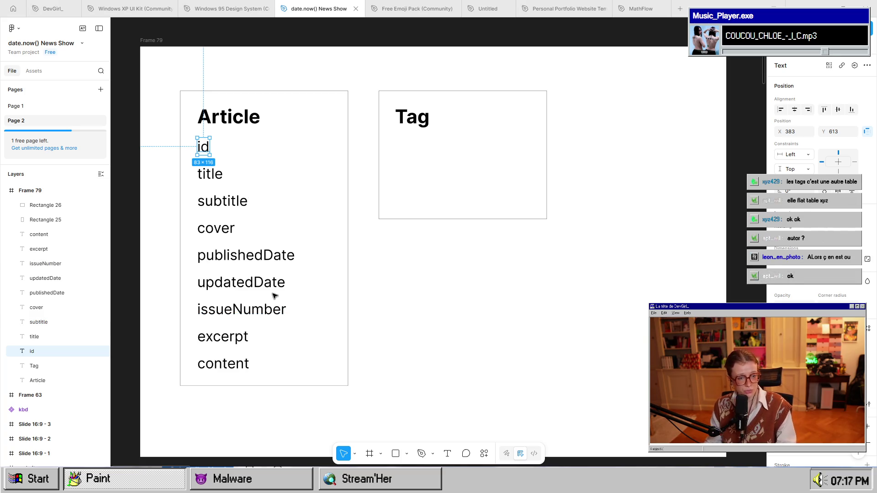
left_click(279, 383)
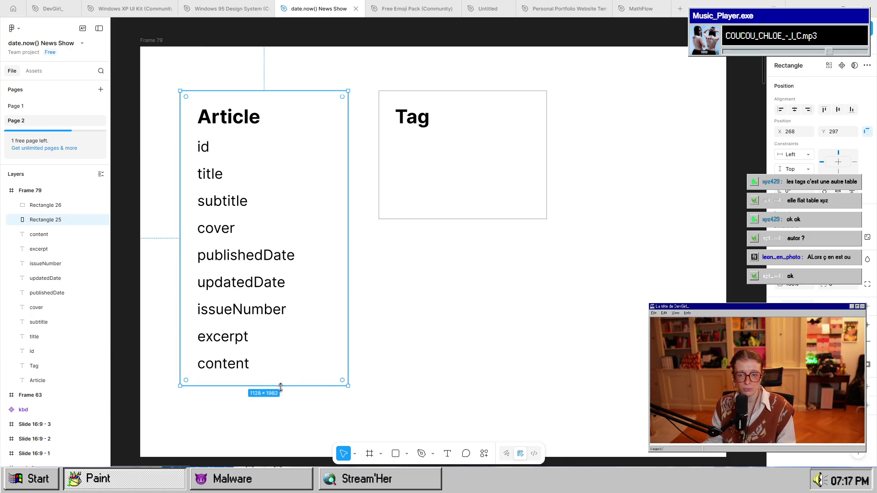
Copy the id field from the Article box into the Tag box, then make the Tag box taller.
mouse_move(281, 387)
left_mouse_down()
mouse_move(280, 403)
mouse_move(280, 377)
mouse_move(280, 407)
left_mouse_up()
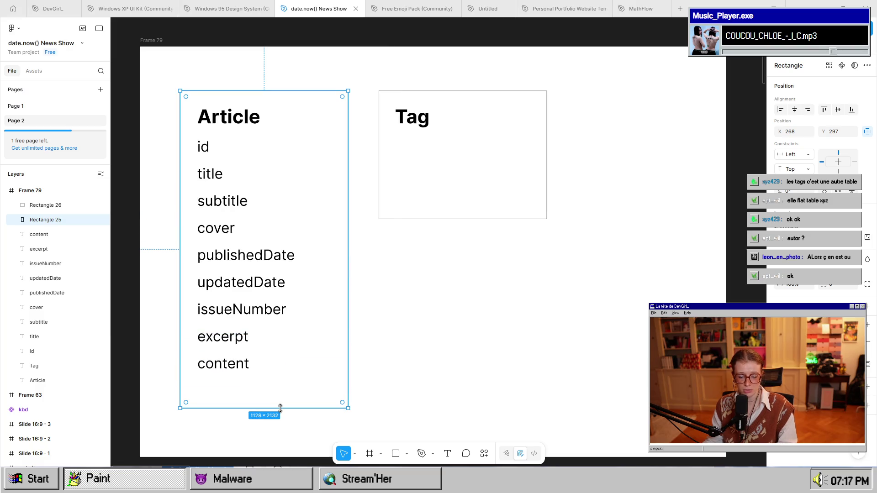
key("ctrl+z")
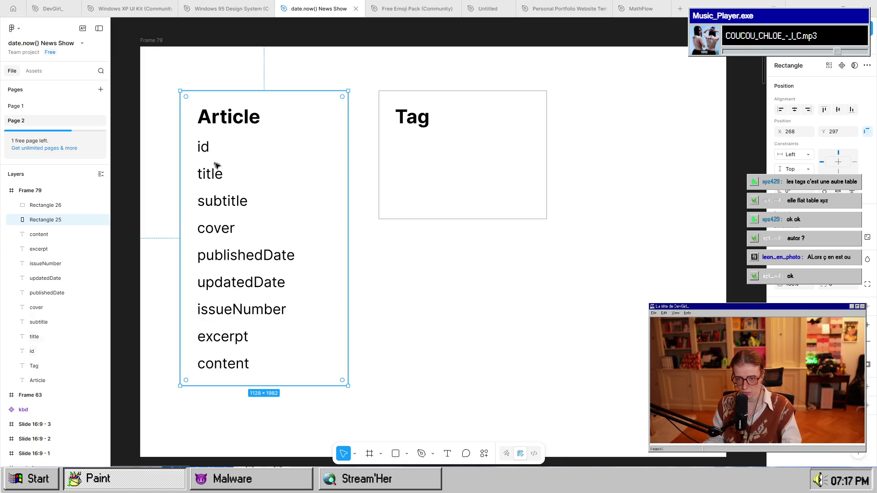
left_click(204, 147)
mouse_move(203, 146)
left_mouse_down()
mouse_move(435, 146)
mouse_move(403, 146)
left_mouse_up()
left_click(420, 191)
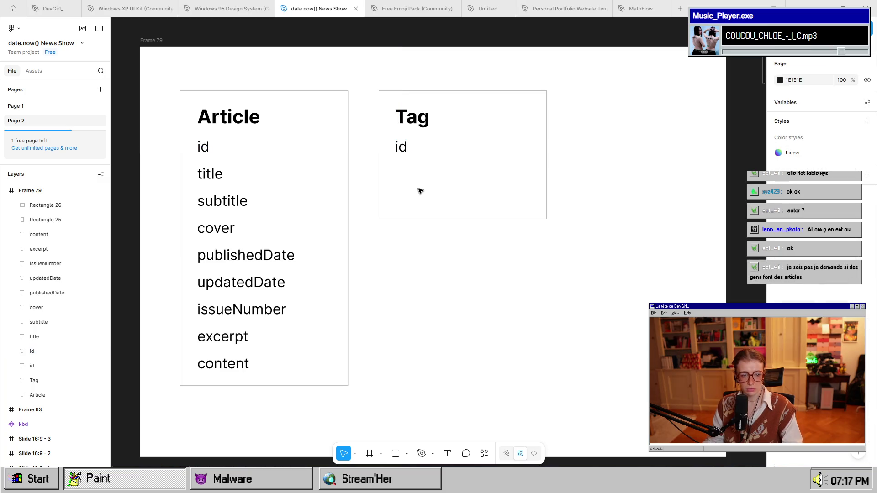
left_click(420, 220)
left_click_drag(421, 220, 421, 246)
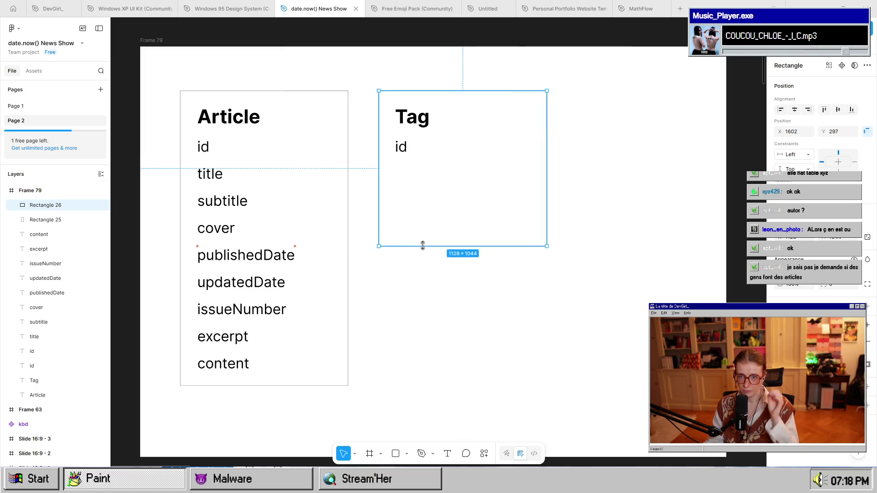
Rename the Article heading to Issue, then bring up the date.now() issue page in Firefox.
left_click(235, 120)
double_click(236, 120)
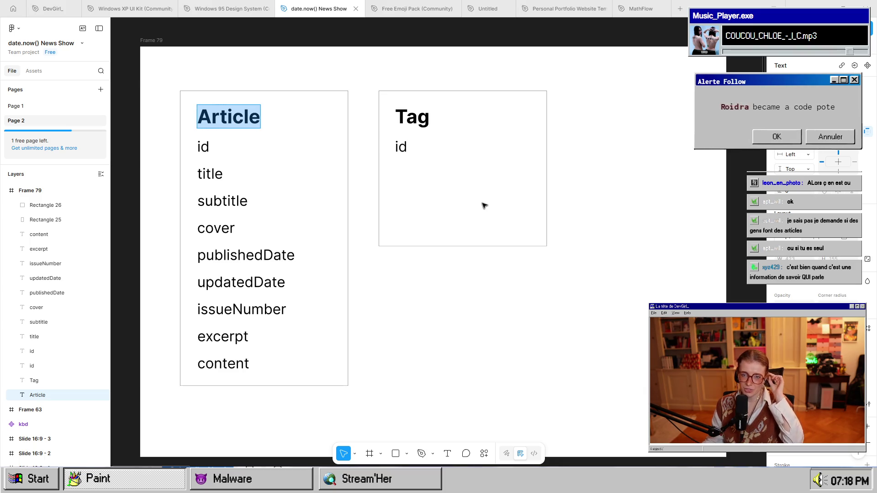
type("Issue")
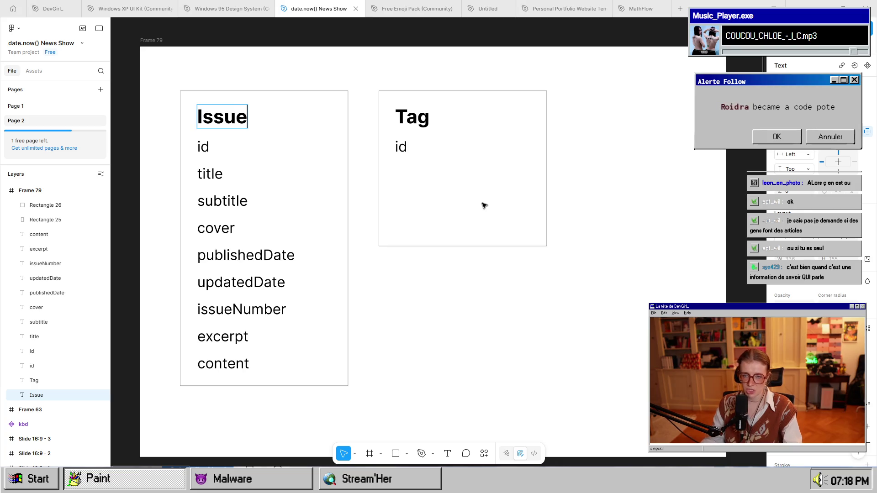
key("Escape")
left_click(460, 338)
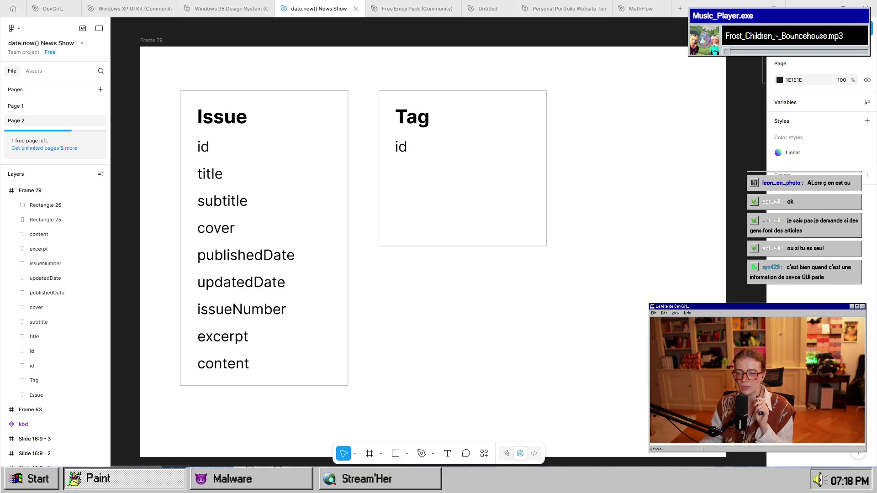
key("alt+Tab")
scroll(209, 84, "up", 10)
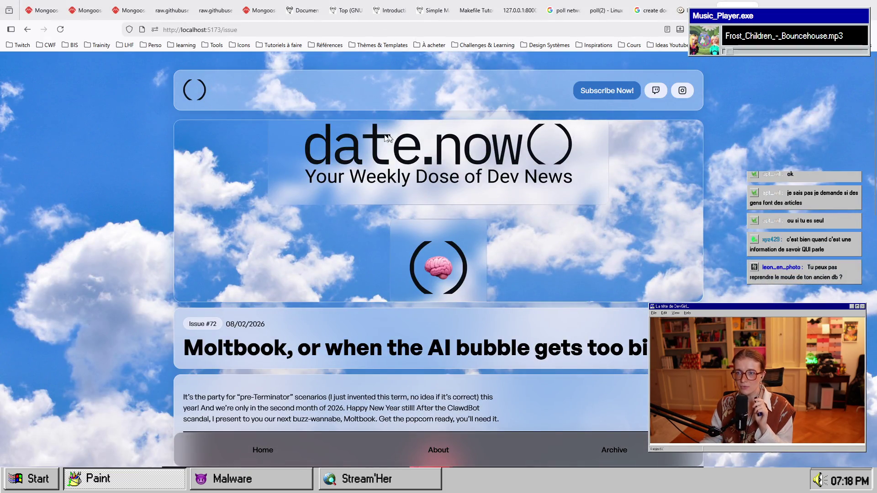
Review the date.now() issue page and the Tag interface's name and color fields in types.ts.
scroll(505, 293, "down", 2)
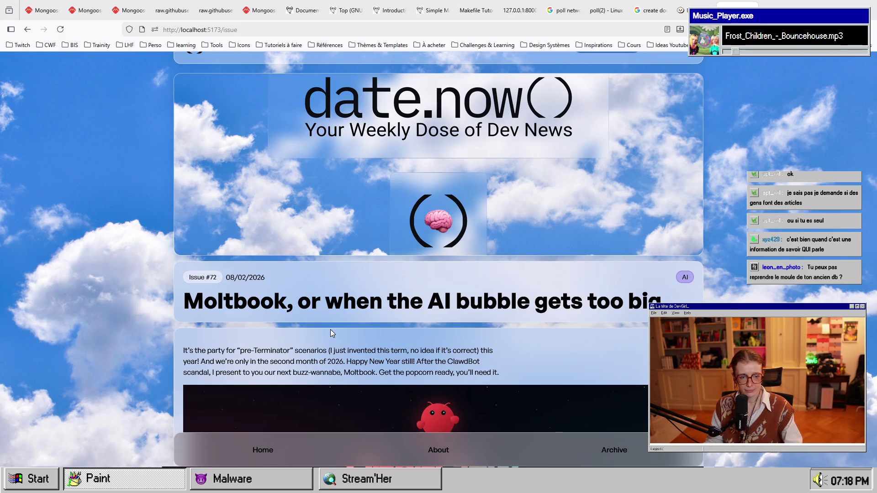
key("alt+Tab")
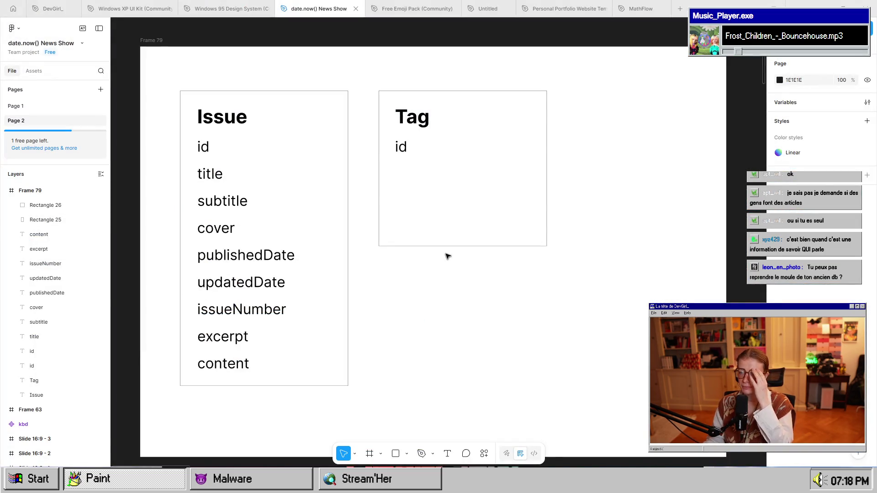
key("alt+Tab")
key("Tab")
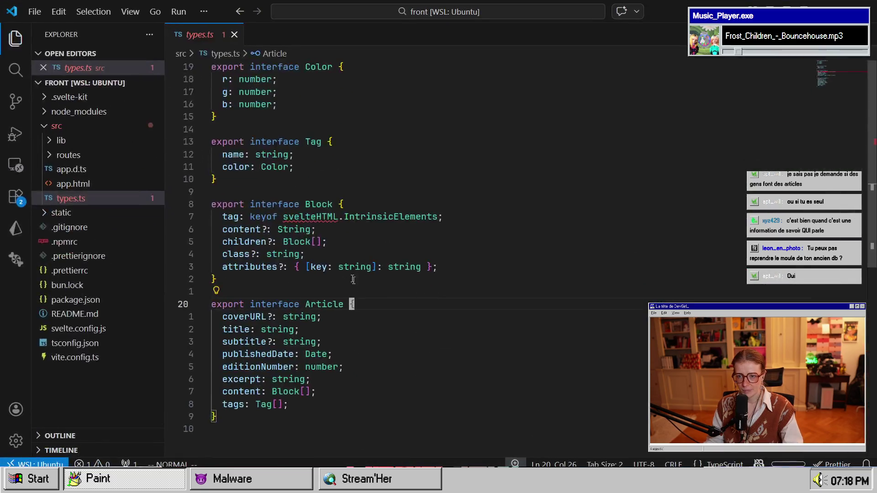
key("1")
key("2")
key("k")
key("j")
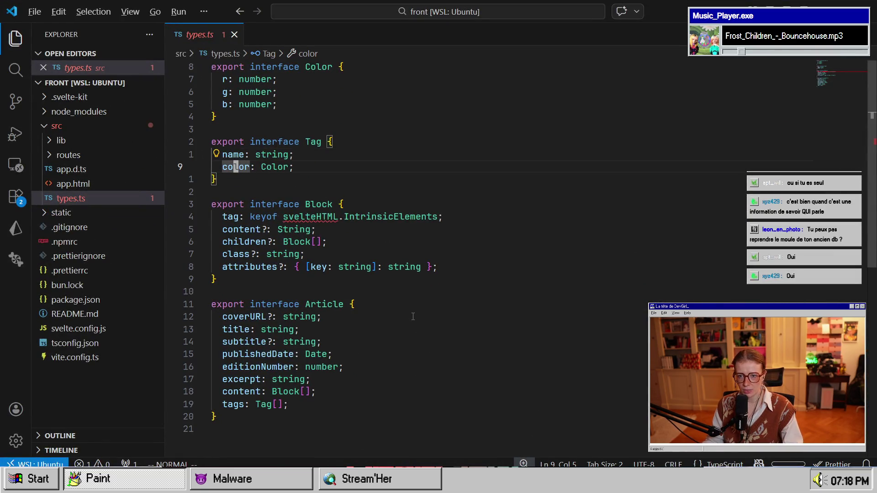
key("alt+Tab")
left_click(403, 148)
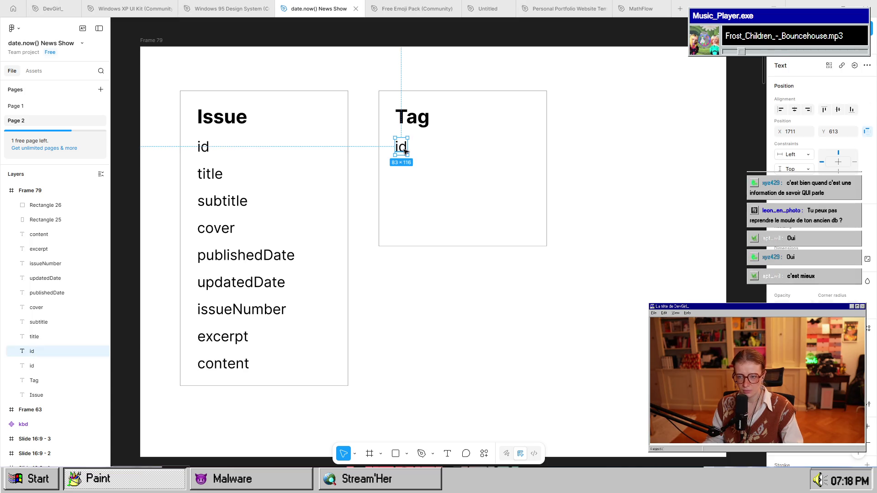
Add name and color rows beneath id in the Tag card.
left_click_drag(404, 149, 402, 176)
double_click(403, 176)
type("nam")
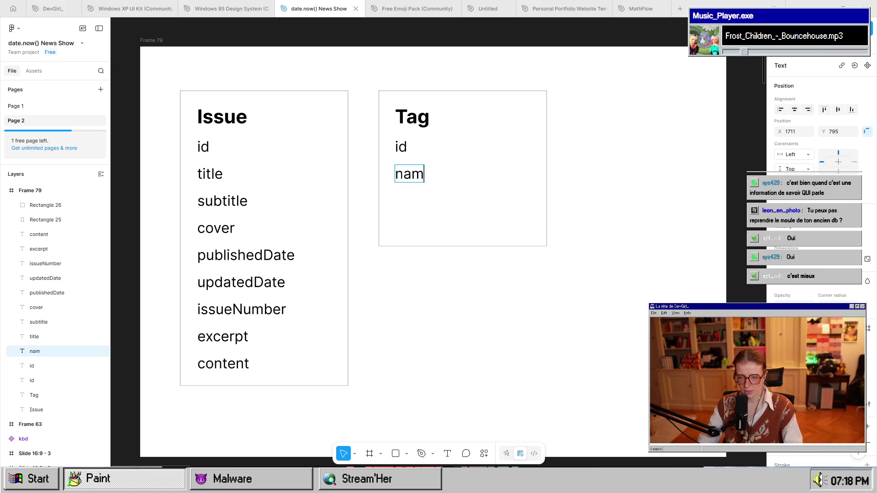
type("e")
key("Escape")
left_click_drag(413, 175, 412, 202)
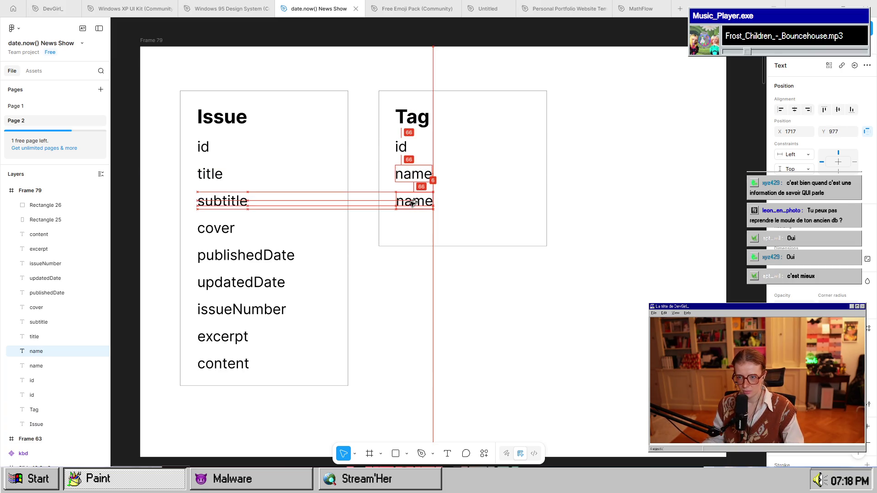
double_click(413, 202)
type("color")
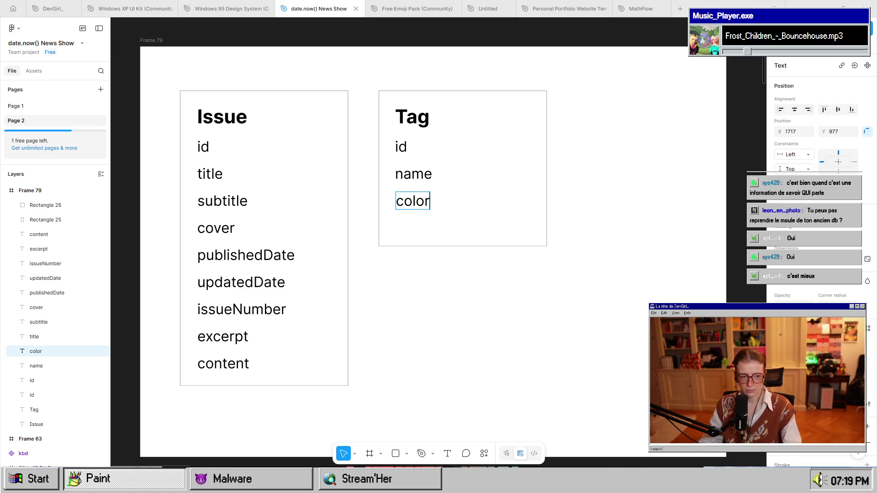
key("Escape")
left_click(442, 304)
Lengthen the Issue box and try an author row below content, then delete it.
left_click(283, 385)
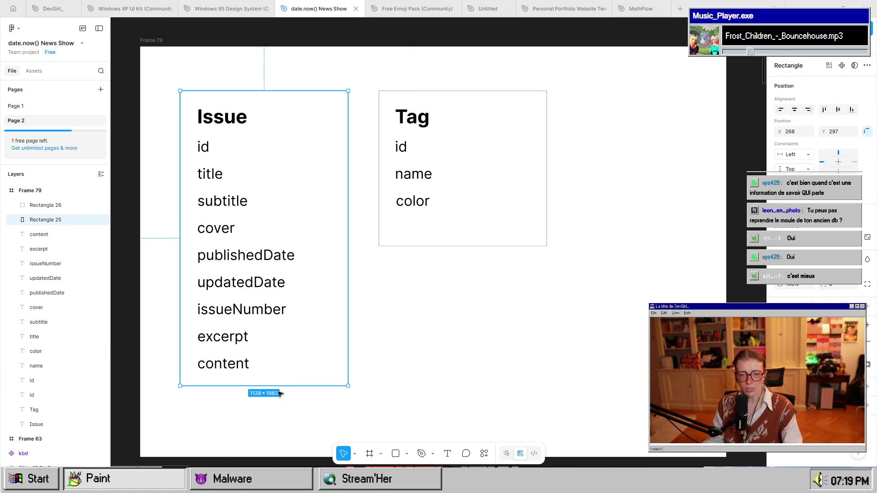
mouse_move(275, 386)
left_mouse_down()
mouse_move(275, 426)
mouse_move(275, 408)
left_mouse_up()
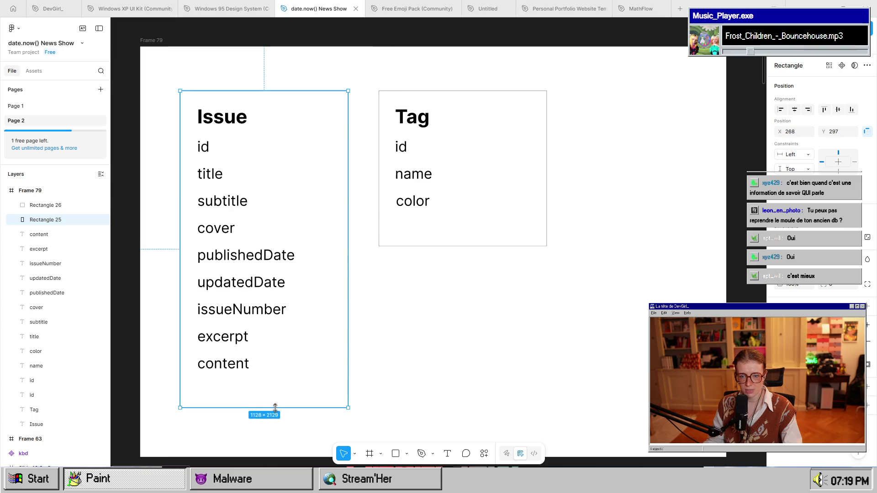
left_click(219, 364)
left_click_drag(220, 368, 225, 394, "alt")
double_click(226, 394)
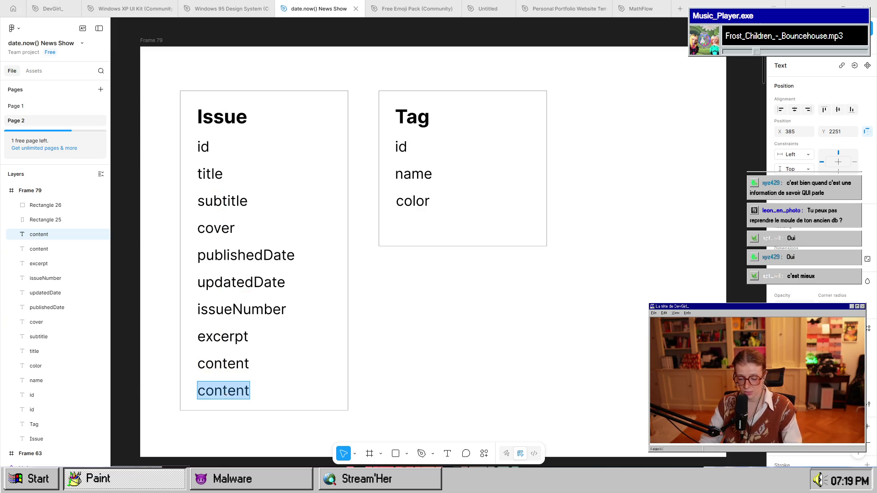
type("author")
key("Escape")
left_click(469, 405)
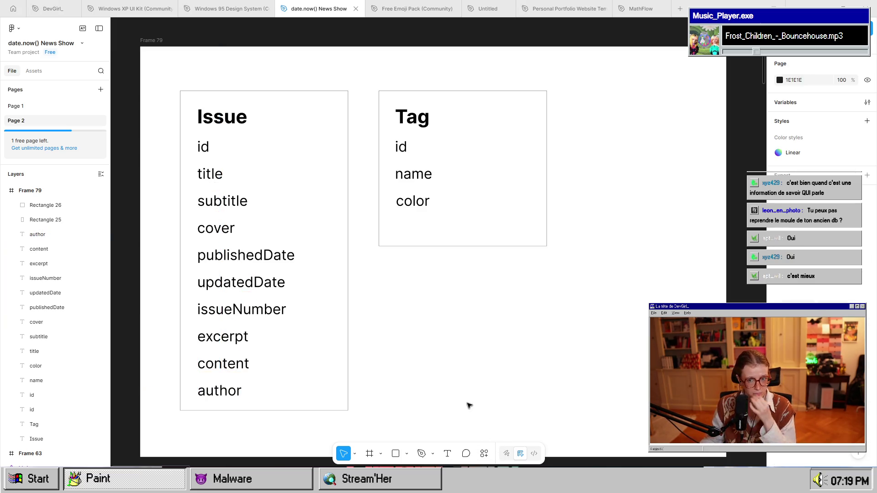
left_click(228, 397)
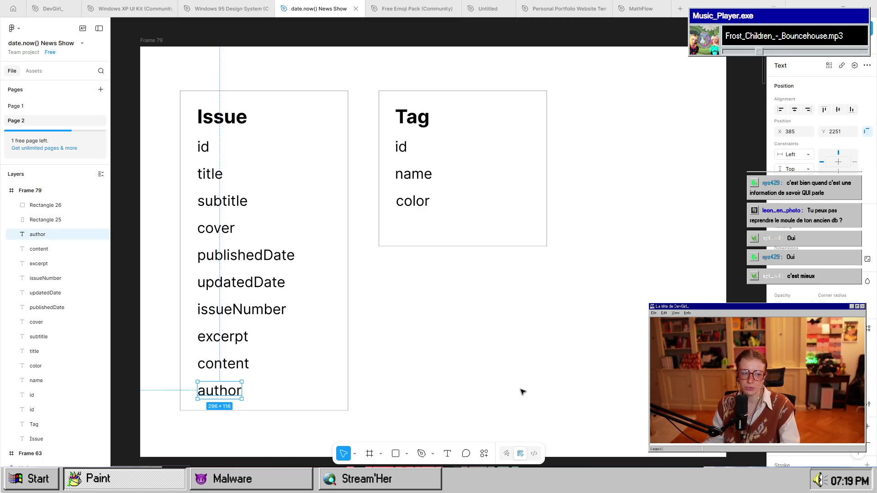
key("Delete")
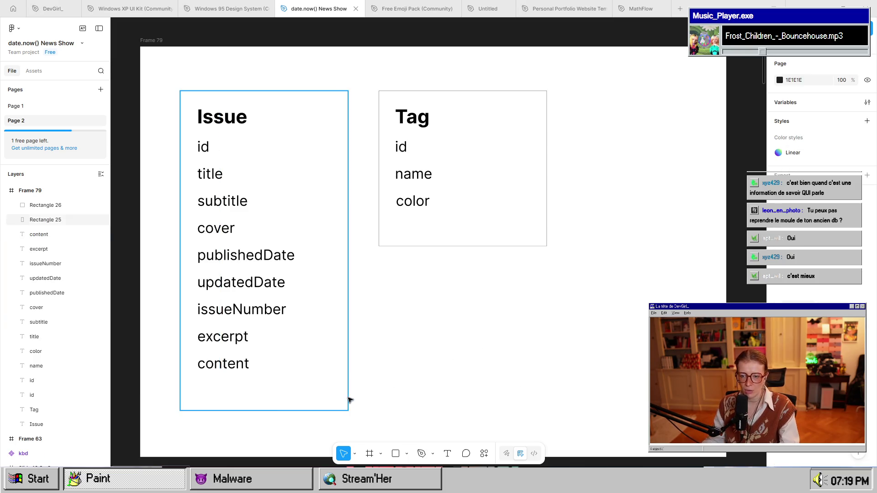
Shorten the Issue and Tag boxes to fit their fields, and copy the Tag box and title below.
left_click(303, 411)
left_click_drag(303, 411, 309, 387)
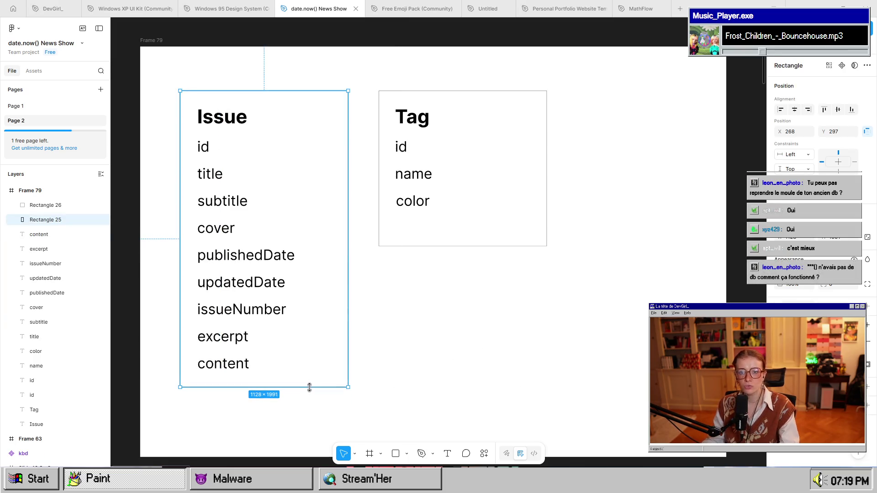
left_click(486, 246)
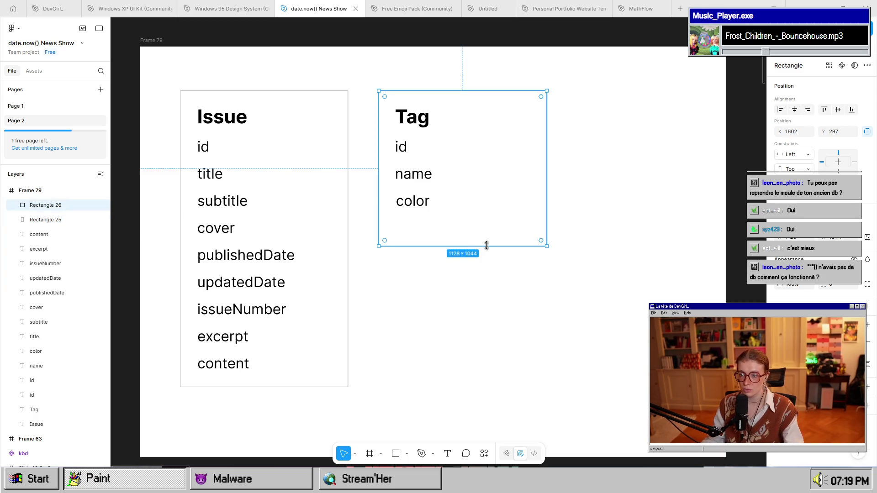
left_click_drag(486, 246, 489, 223)
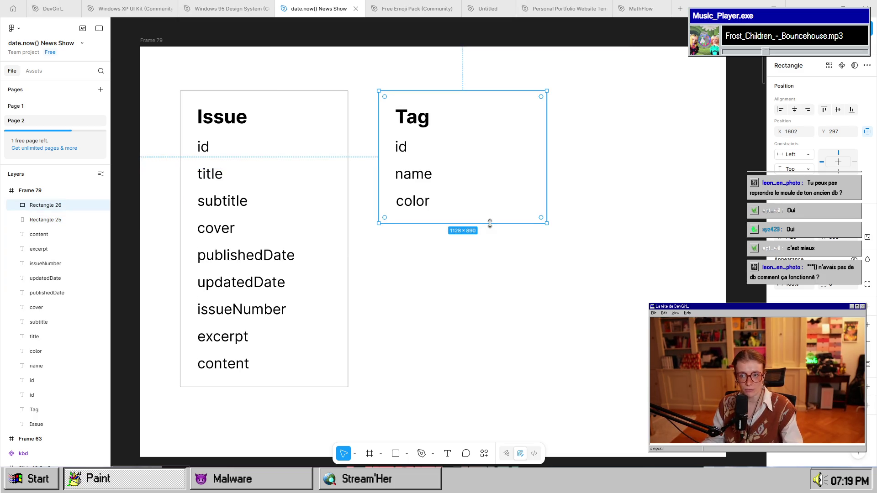
left_click(419, 135, "shift")
mouse_move(417, 123)
left_mouse_down()
mouse_move(431, 279)
mouse_move(420, 248)
mouse_move(424, 280)
left_mouse_up()
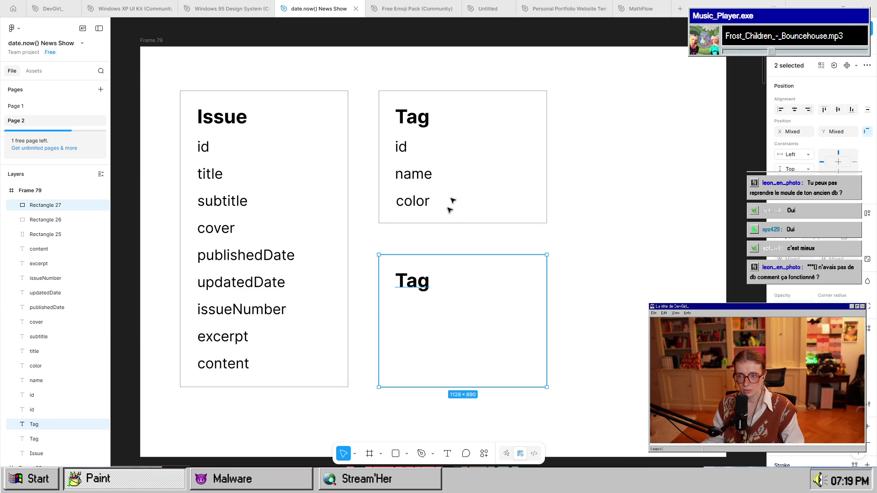
Copy the upper Tag card to its right and narrow the copy.
mouse_move(387, 78)
left_mouse_down()
mouse_move(416, 112)
mouse_move(442, 124)
left_mouse_up()
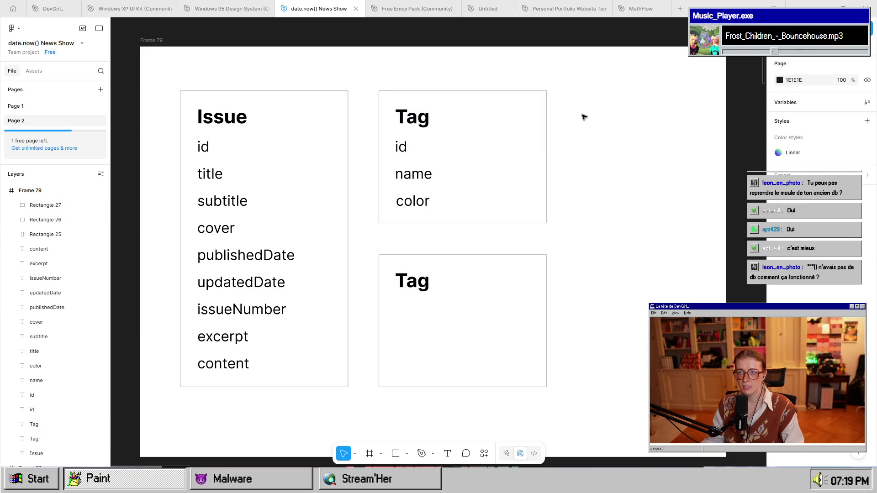
mouse_move(583, 116)
left_mouse_down()
mouse_move(391, 102)
mouse_move(391, 91)
left_mouse_up()
left_click_drag(414, 122, 590, 124)
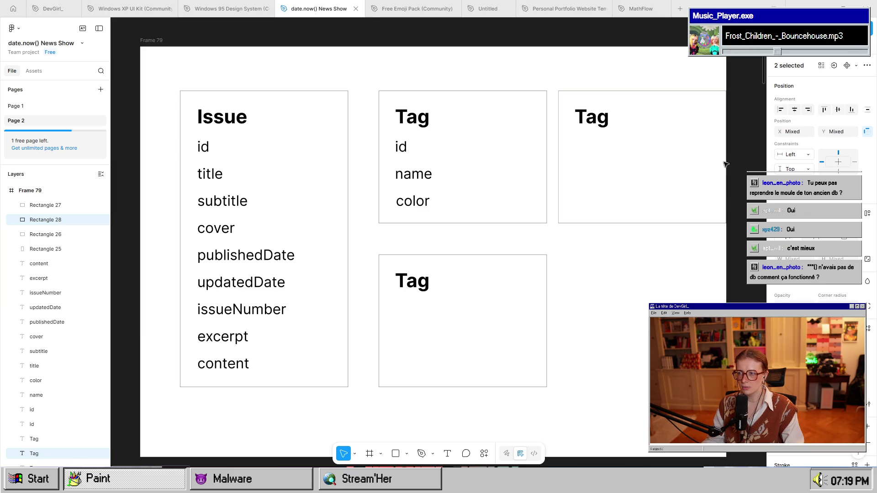
left_click_drag(726, 164, 701, 164)
left_click(727, 171)
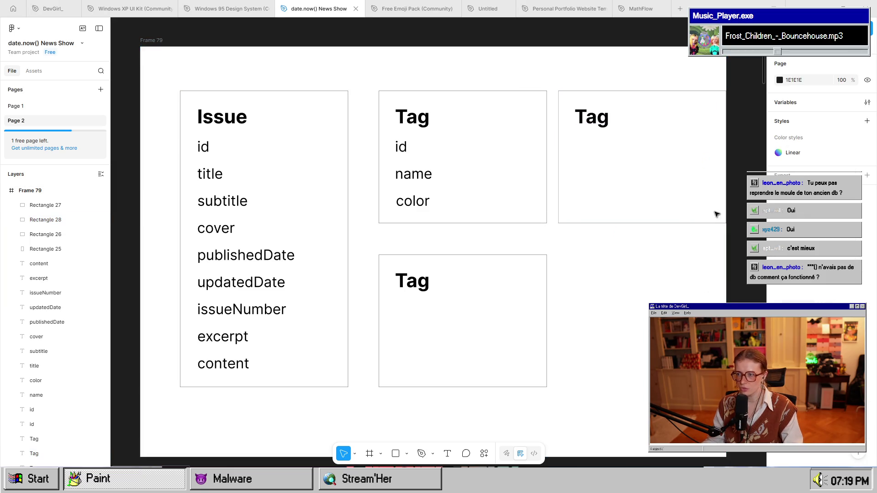
left_click(698, 221)
left_click_drag(725, 193, 684, 193)
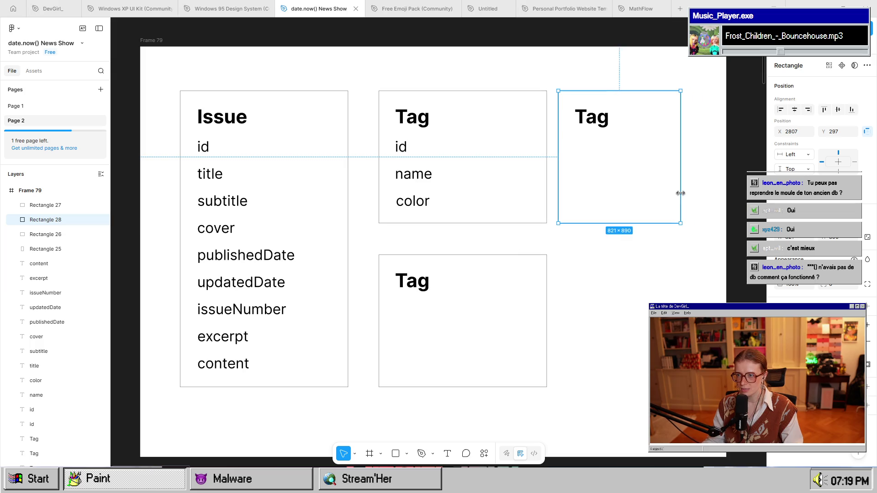
Retitle the copy IssueTag, copy an id field into it, and swap it with Tag.
double_click(592, 117)
type("IssueTag")
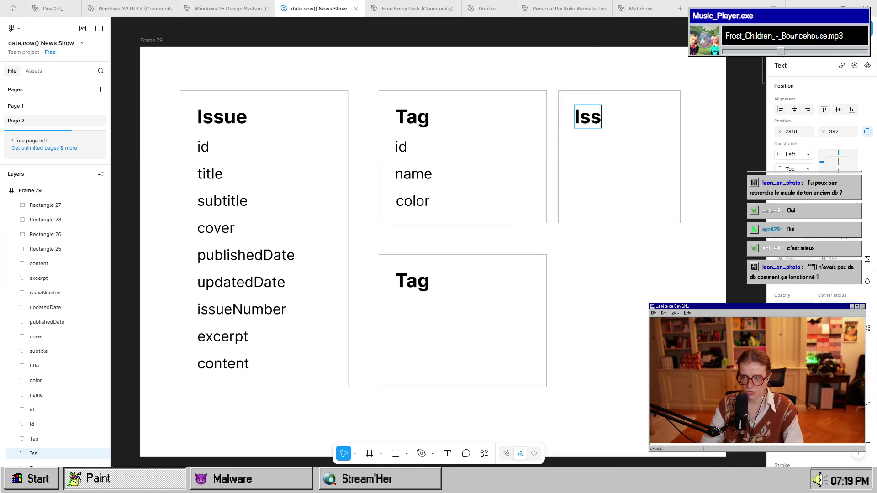
key("Escape")
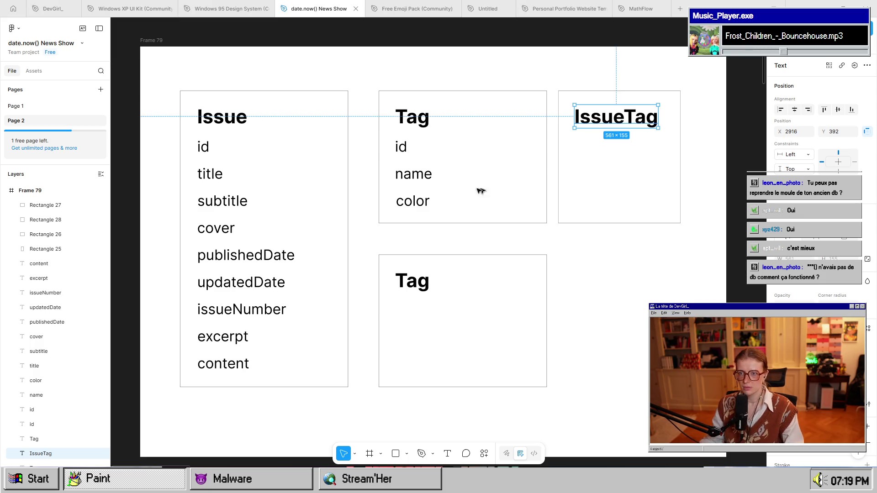
left_click(401, 147)
mouse_move(400, 147)
left_mouse_down()
mouse_move(591, 147)
mouse_move(584, 168)
mouse_move(470, 160)
left_mouse_up()
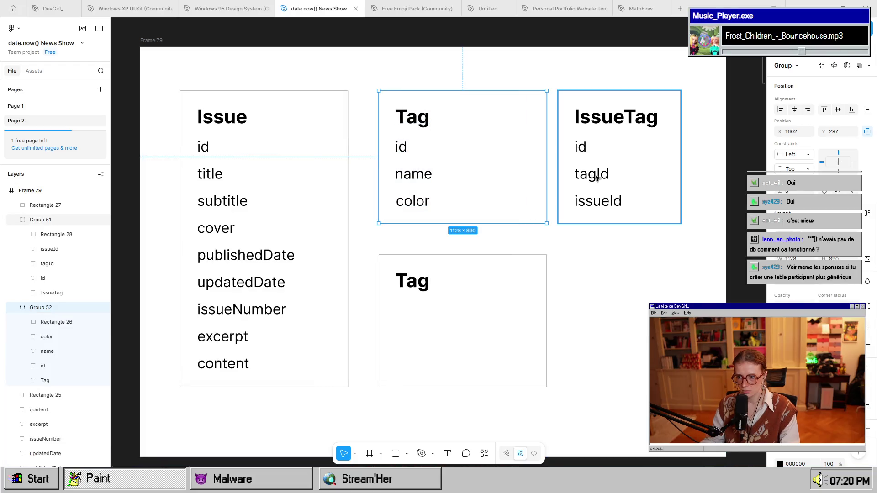
left_click(599, 173, "shift")
left_click(673, 279)
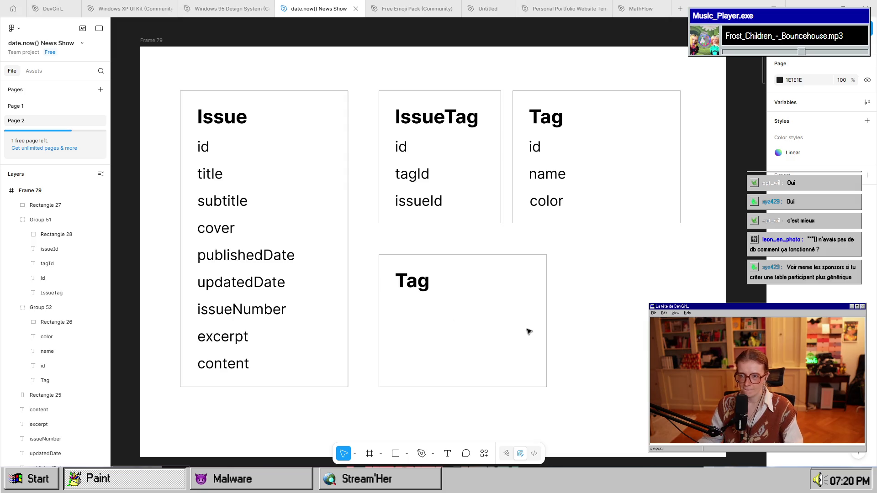
double_click(412, 282)
Retitle the lower card Author.
type("Author")
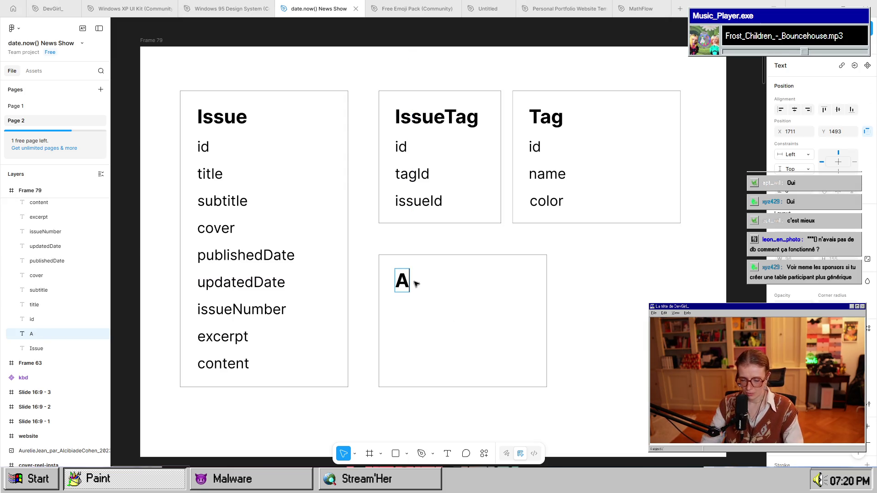
key("Escape")
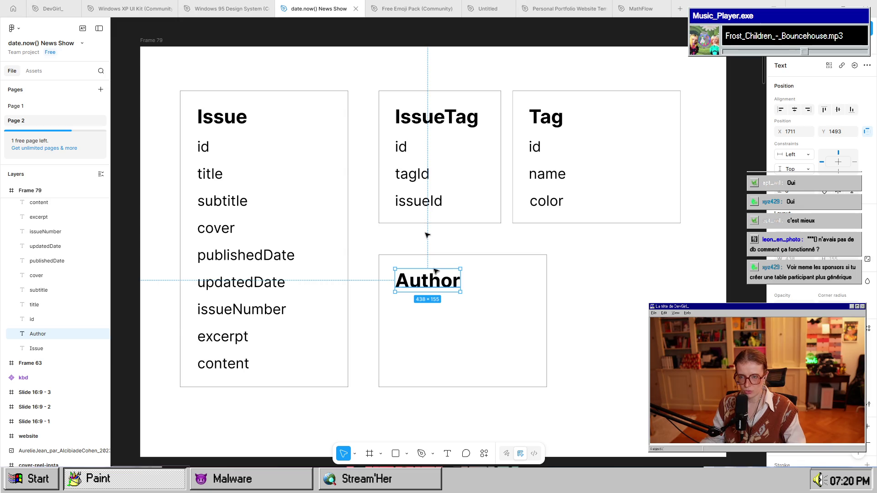
left_click(403, 148)
Copy Issue's id into the Author card, rename a copy to name, and duplicate name below.
left_click(403, 148)
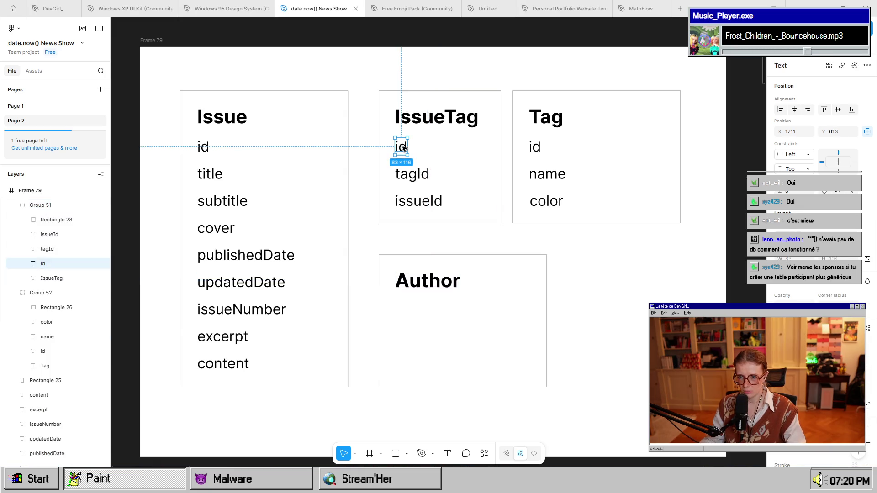
left_click(205, 146)
mouse_move(206, 146)
left_mouse_down("alt")
mouse_move(437, 340)
mouse_move(402, 306)
mouse_move(402, 338)
left_mouse_up("alt")
double_click(402, 337)
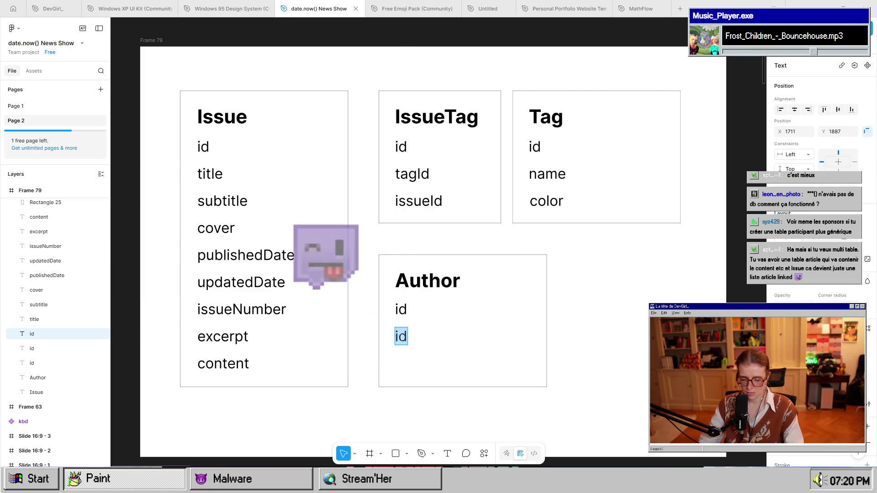
type("name")
key("Escape")
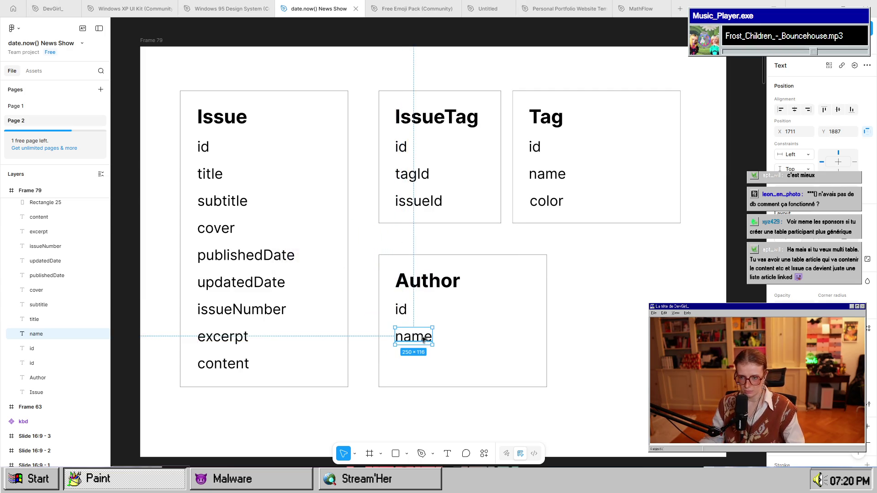
left_click_drag(413, 338, 419, 366, "alt")
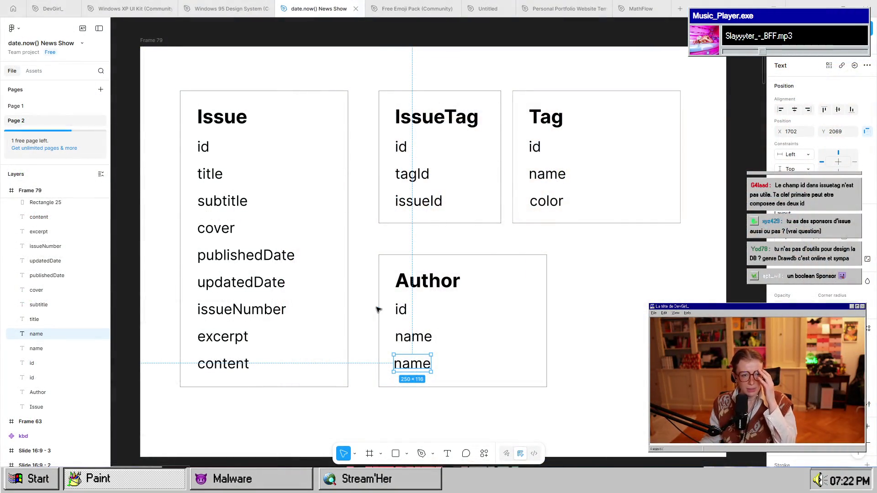
Clear the selection, leaving Author with id, name and a duplicate name row.
left_click(559, 246)
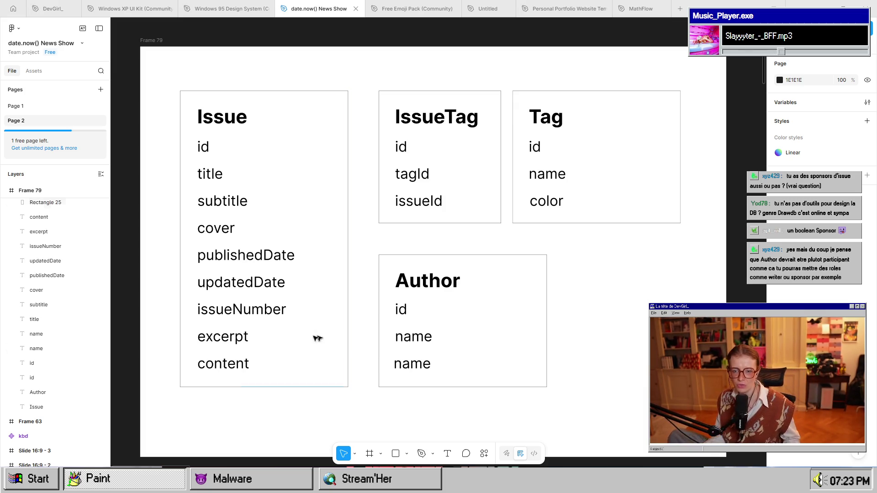
left_click(230, 364)
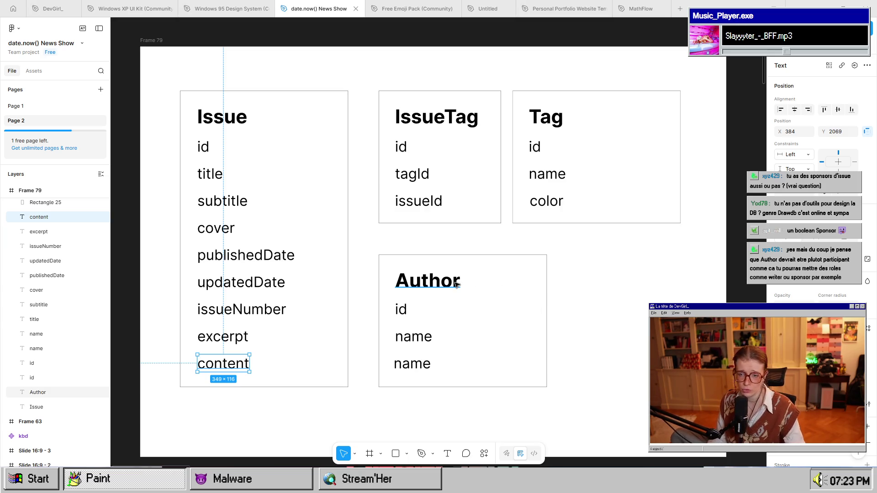
left_click(545, 290)
key("Escape")
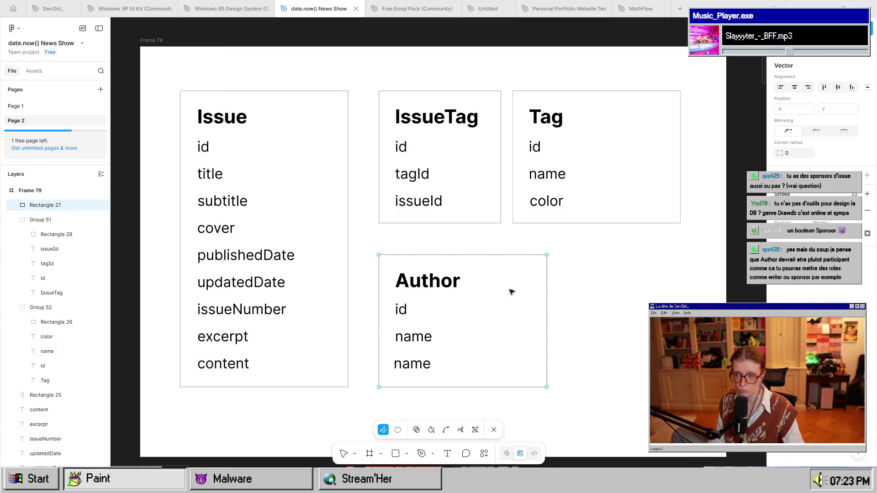
Narrow the Author box to 821 wide so it matches the IssueTag card.
left_click(548, 292)
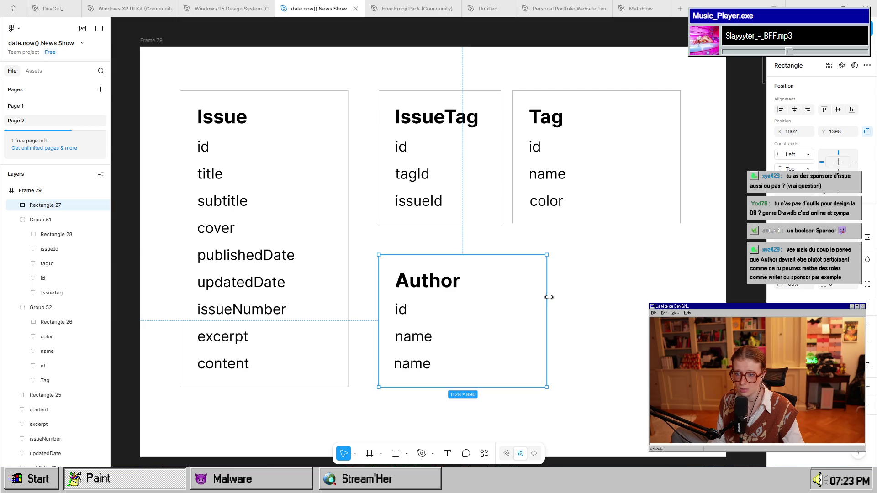
left_click_drag(548, 294, 498, 290)
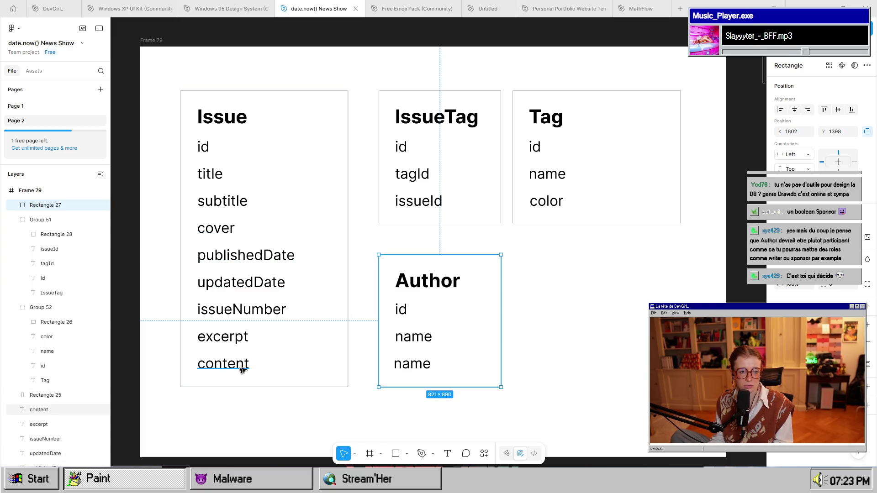
left_click(526, 363)
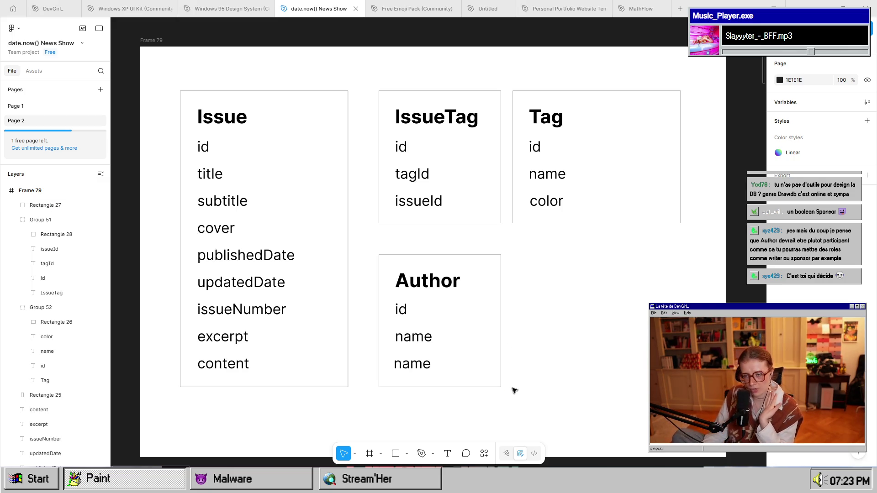
Line up the duplicate name text under the other Author fields.
mouse_move(512, 399)
left_mouse_down()
mouse_move(364, 313)
mouse_move(378, 250)
left_mouse_up()
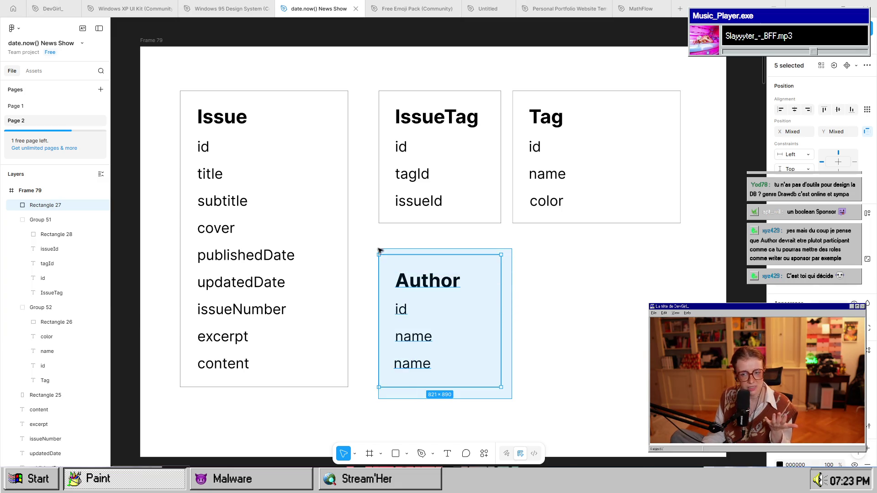
double_click(413, 364)
left_click(447, 351)
left_click(413, 364)
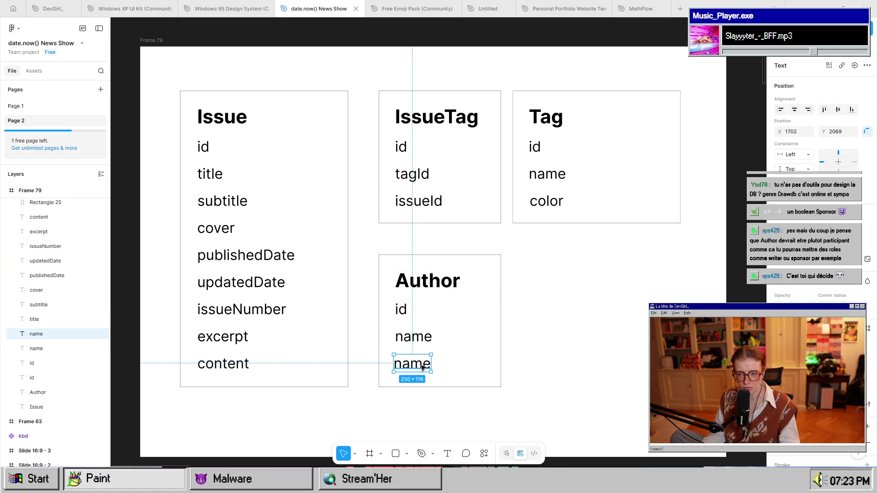
mouse_move(425, 366)
left_mouse_down()
mouse_move(415, 338)
mouse_move(427, 339)
mouse_move(419, 342)
left_mouse_up()
left_click(502, 383)
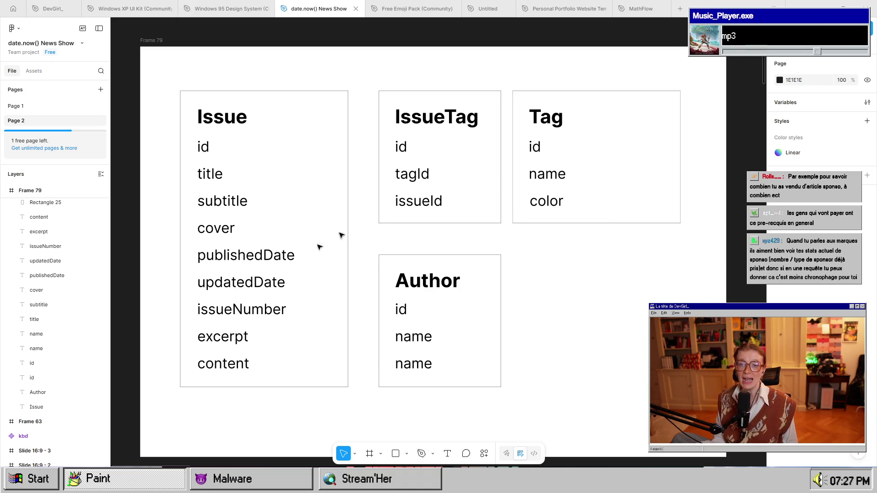
Rename the duplicate name to picture, lengthen the Author box, and add a link row.
left_click(242, 274)
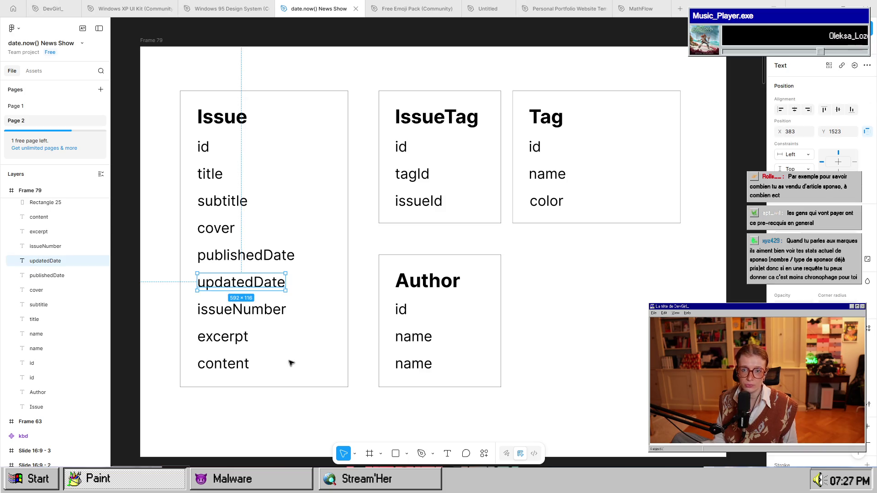
scroll(291, 363, "down", 5)
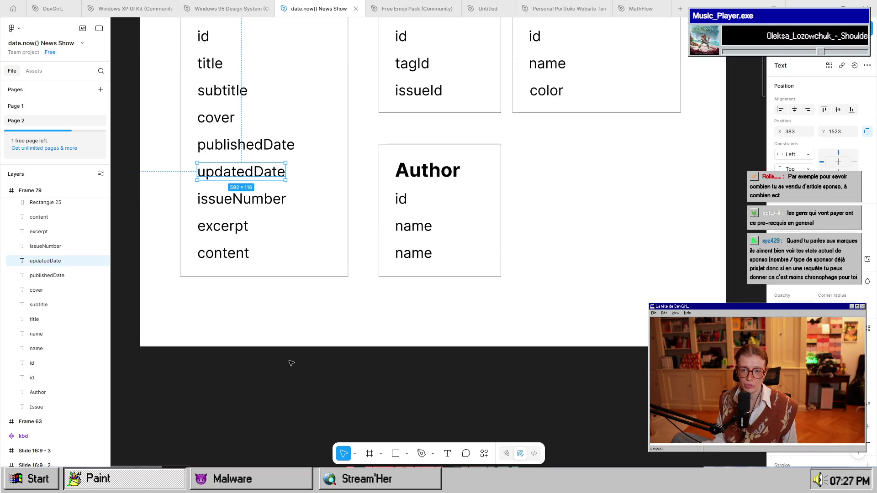
scroll(290, 363, "up", 4)
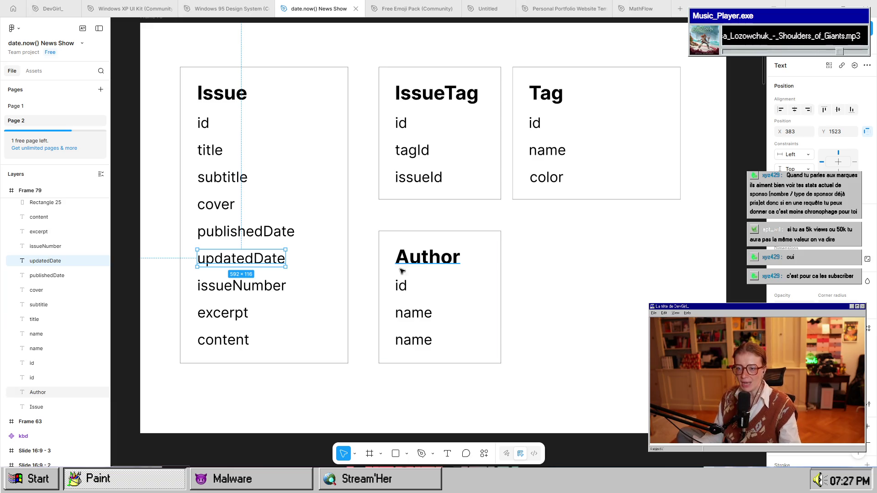
double_click(429, 350)
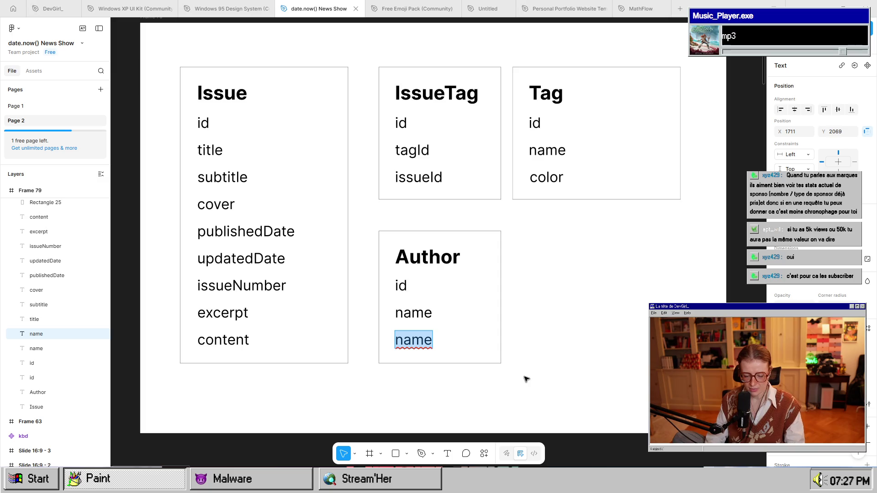
type("picture")
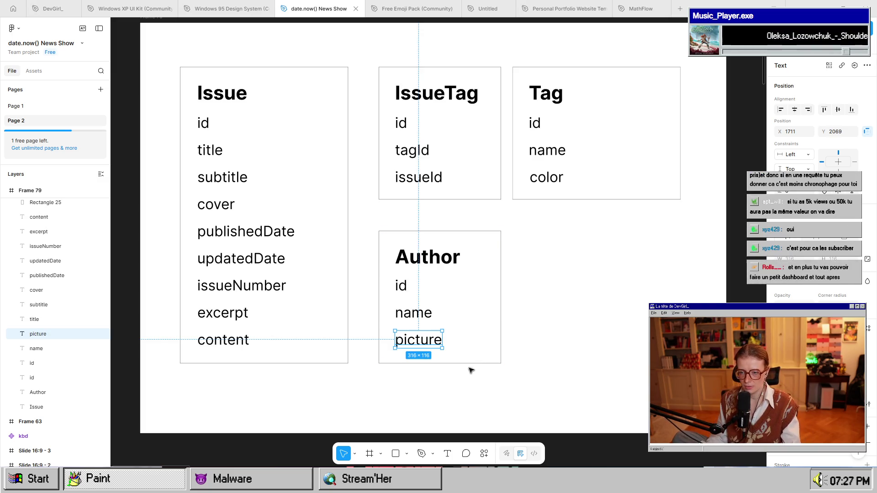
mouse_move(463, 364)
left_mouse_down()
mouse_move(445, 360)
mouse_move(425, 372)
left_mouse_up()
left_click(425, 344)
double_click(424, 367)
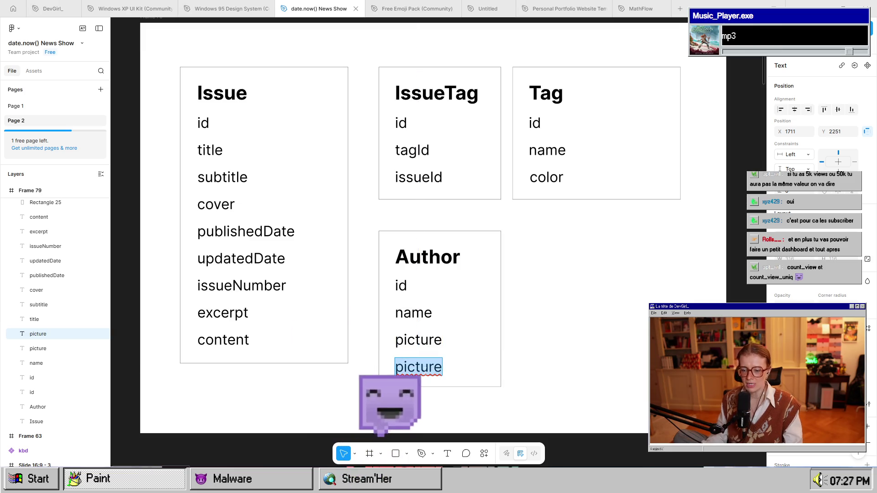
type("link")
key("Escape")
left_click(557, 410)
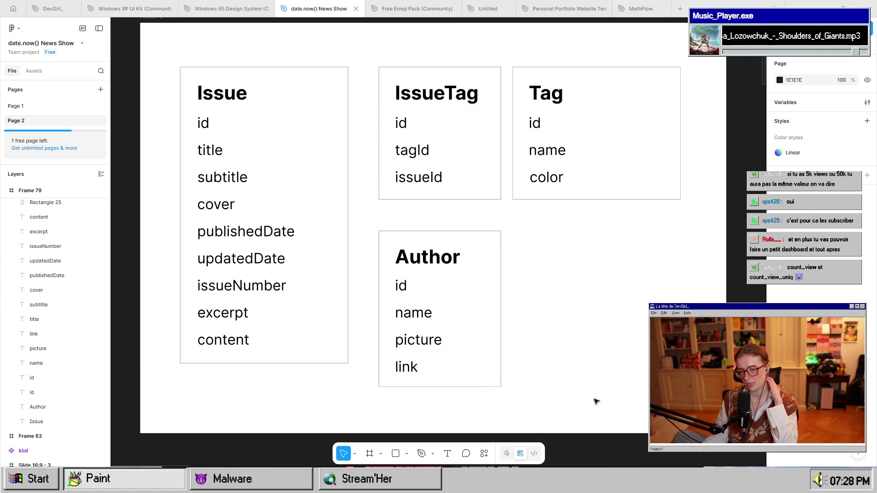
left_click_drag(522, 408, 351, 229)
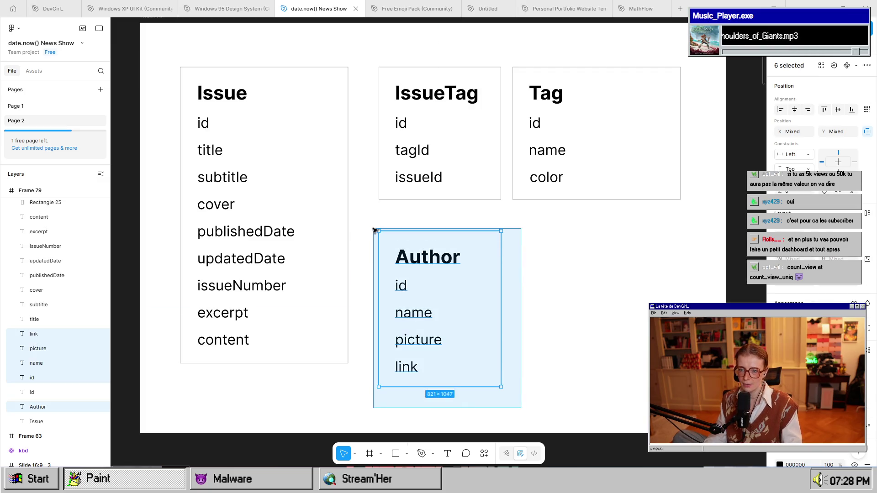
Place a copy of the Author card to the right and widen its box to Tag's edge.
mouse_move(416, 260)
left_mouse_down()
mouse_move(461, 261)
mouse_move(413, 250)
mouse_move(418, 235)
mouse_move(584, 235)
mouse_move(556, 234)
left_mouse_up()
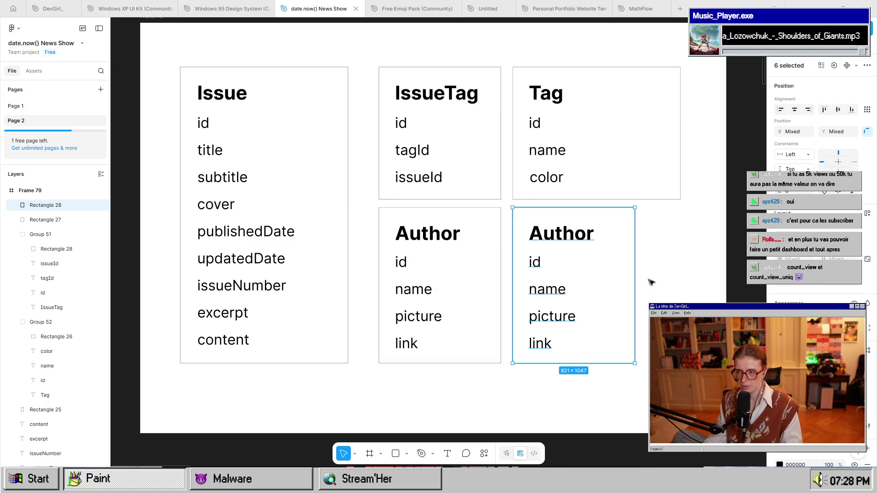
left_click(636, 276)
double_click(635, 277)
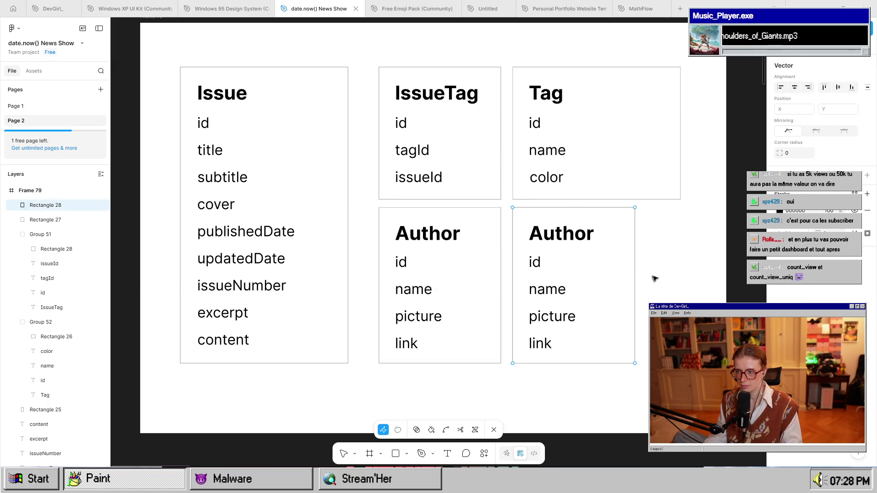
key("Escape")
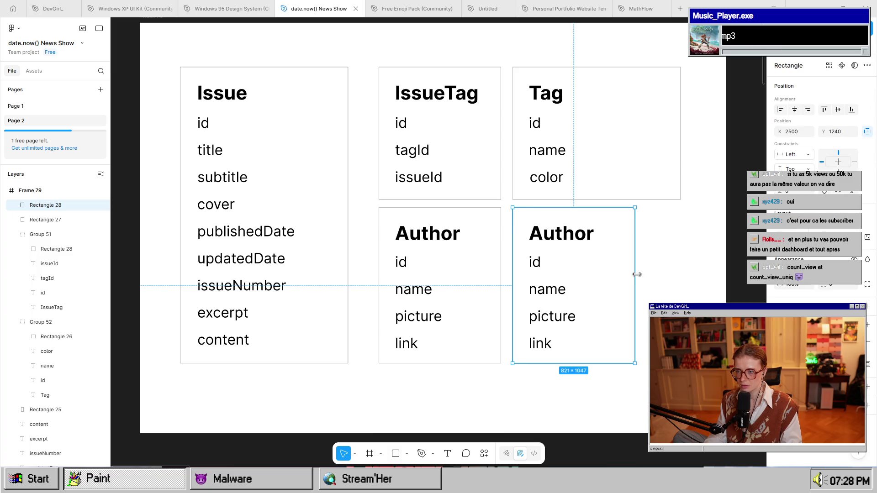
left_click_drag(636, 274, 679, 268)
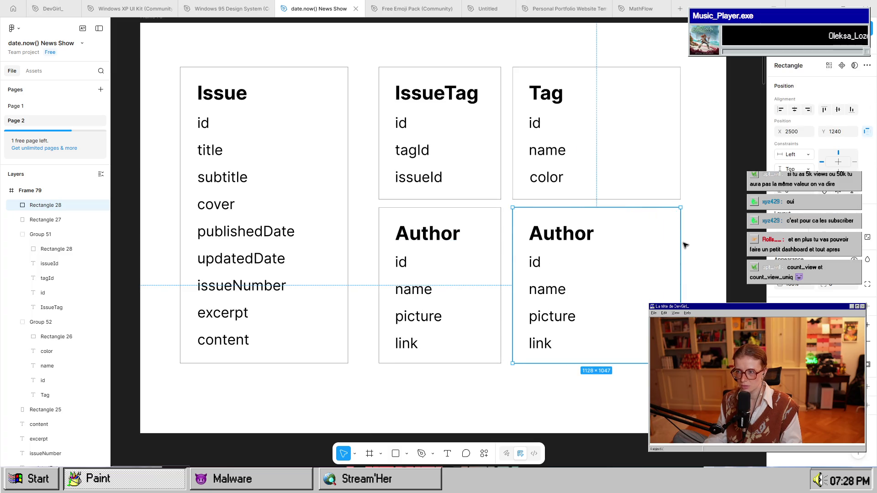
Retitle the left Author card IssueAuthor.
left_click(439, 235)
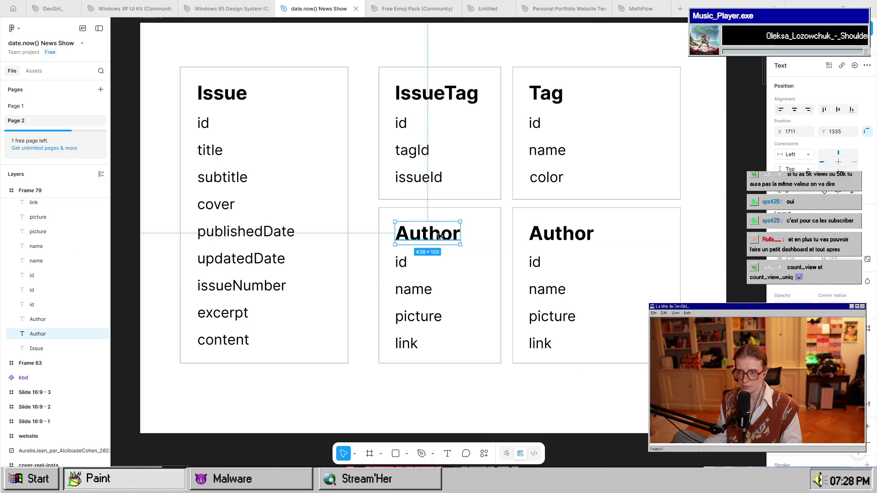
key("Return")
type("Issue")
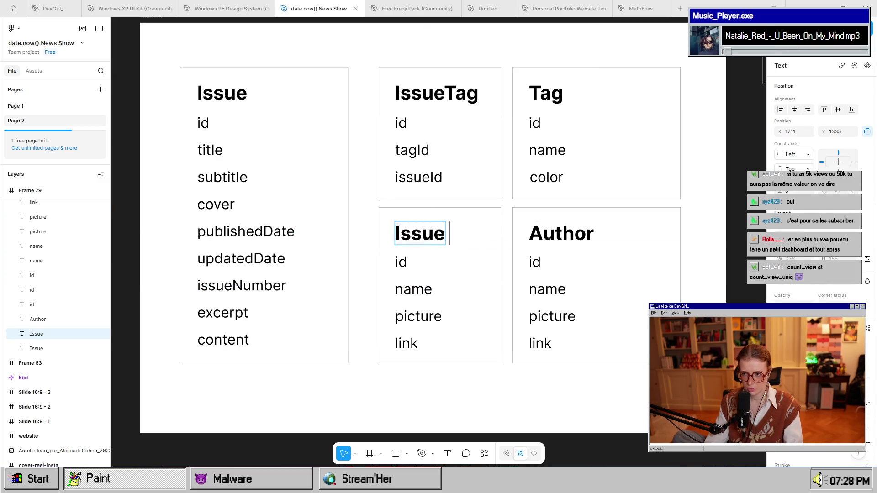
type(" A")
key("BackSpace")
key("BackSpace")
type("Author")
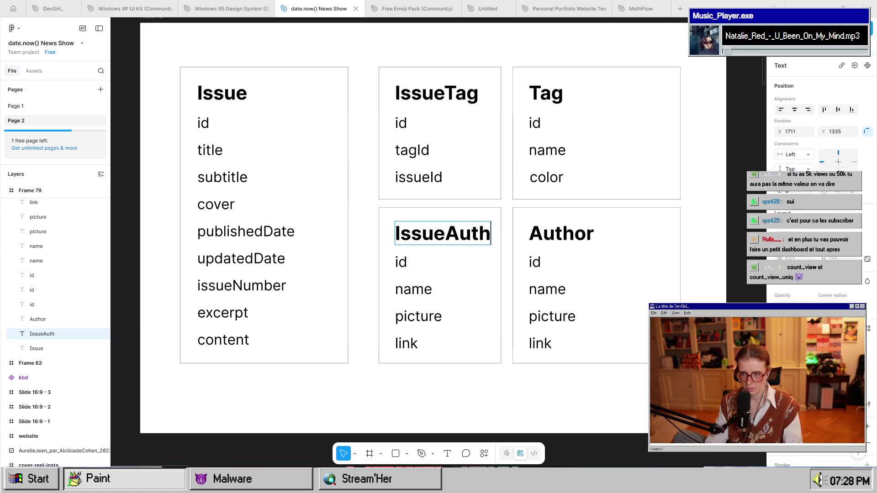
key("Escape")
key("Escape")
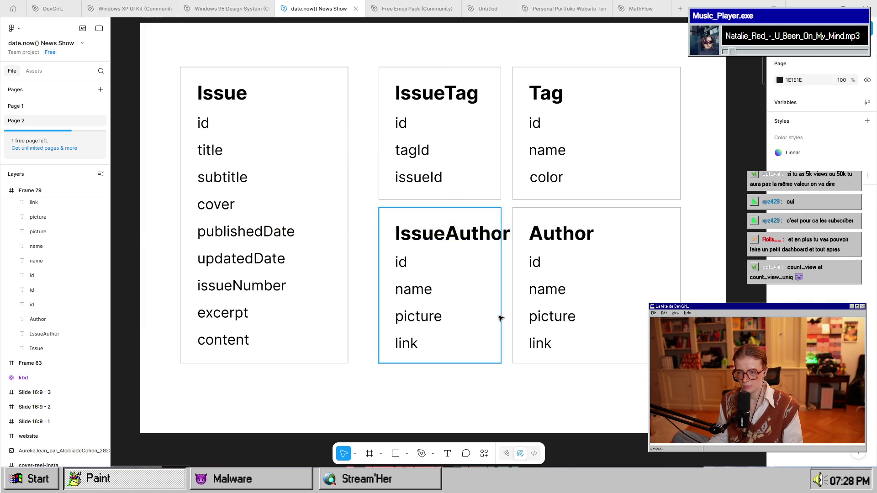
Widen the IssueAuthor box to fit its title and trim the Author box's left side.
left_click(501, 314)
left_click_drag(501, 314, 512, 314)
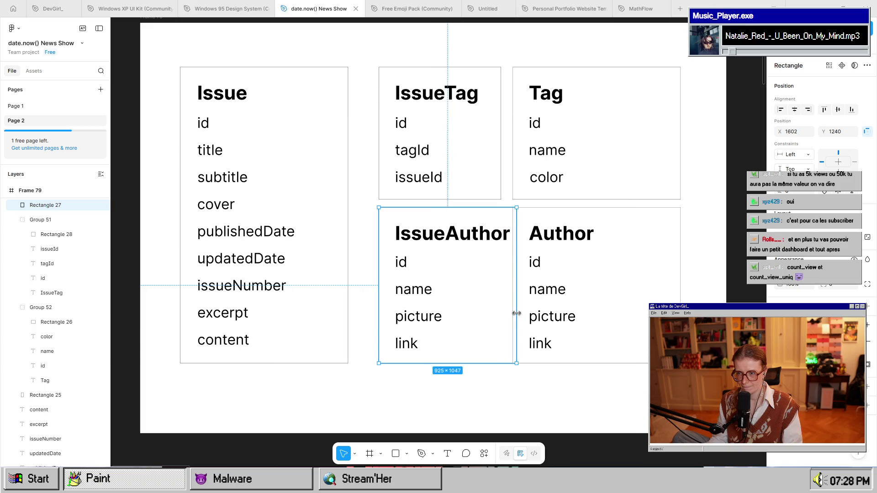
left_click(578, 211)
left_click_drag(513, 279, 529, 279)
left_click(549, 346)
left_click(550, 317, "shift")
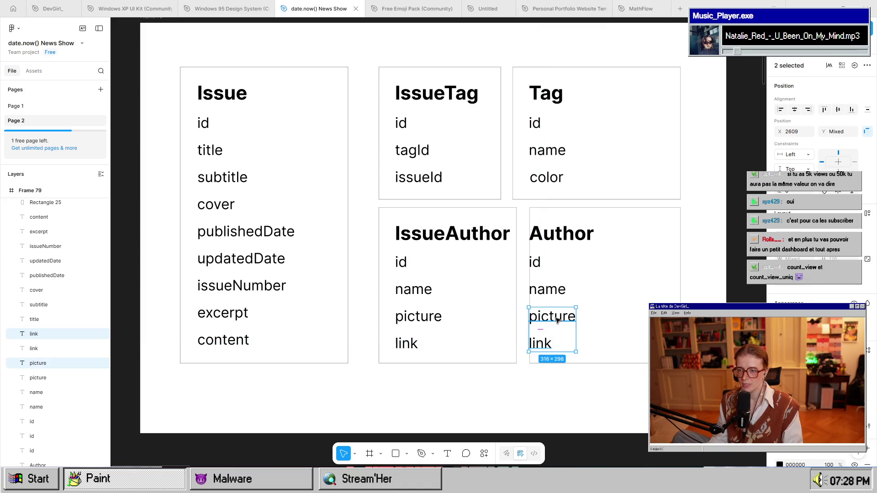
Shift the Author texts right and turn the Author card into an auto-layout frame.
left_click(547, 289, "shift")
left_click(535, 262, "shift")
left_click(554, 236, "shift")
left_click_drag(554, 235, 573, 235)
mouse_move(703, 385)
left_mouse_down()
mouse_move(525, 240)
mouse_move(530, 233)
left_mouse_up()
key("ctrl+alt+g")
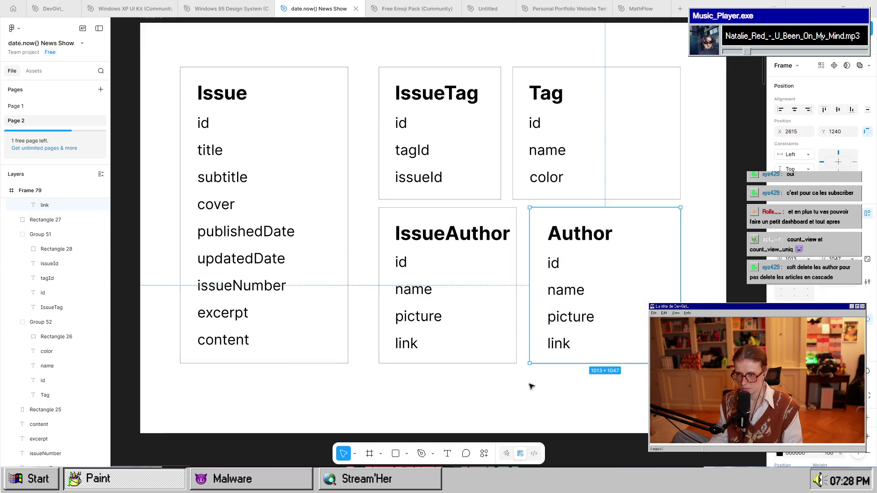
Make the IssueAuthor and ungrouped Tag cards auto-layout frames, undoing an accidental Tag rotation.
mouse_move(528, 386)
left_mouse_down()
mouse_move(453, 224)
mouse_move(374, 216)
left_mouse_up()
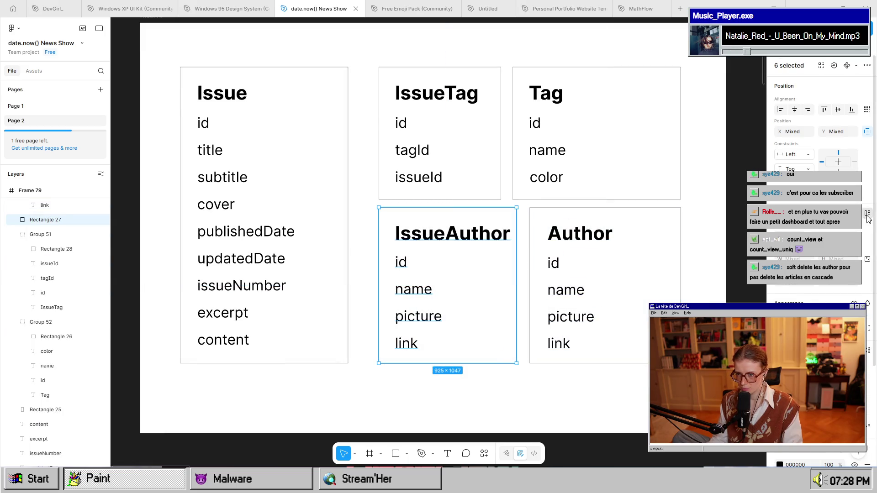
key("ctrl+alt+g")
left_click_drag(695, 195, 529, 82)
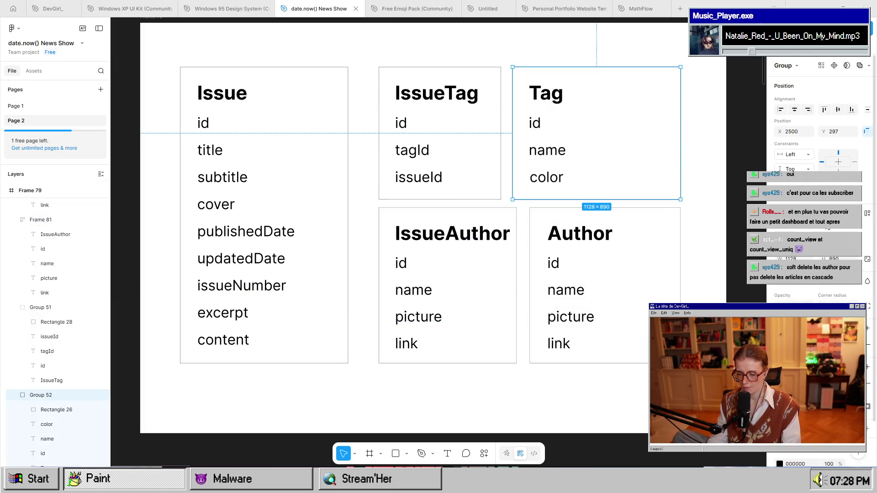
key("ctrl+shift+g")
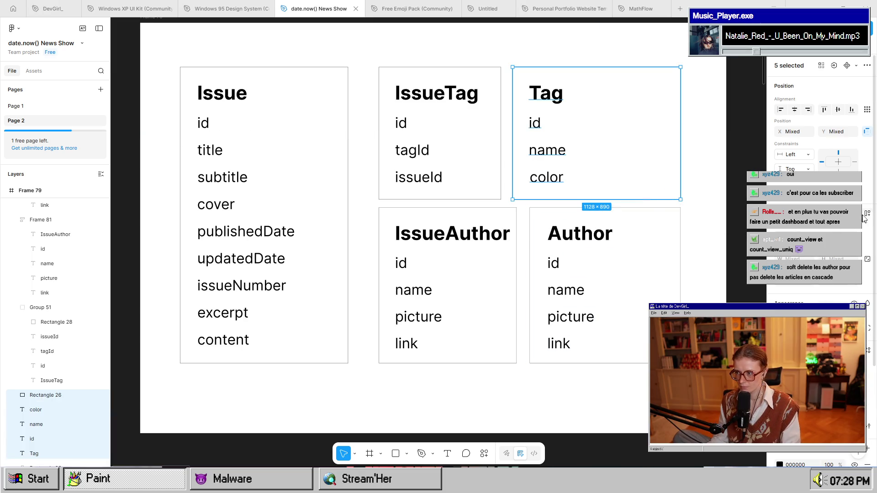
key("shift+a")
left_click_drag(507, 202, 493, 180)
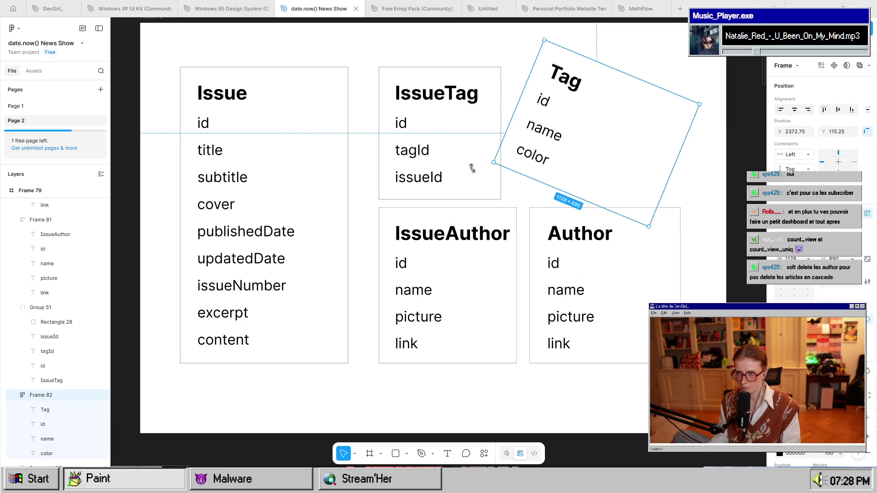
key("ctrl+z")
Add auto layout to the IssueTag card and to the Issue card's field texts.
left_click_drag(365, 62, 453, 180)
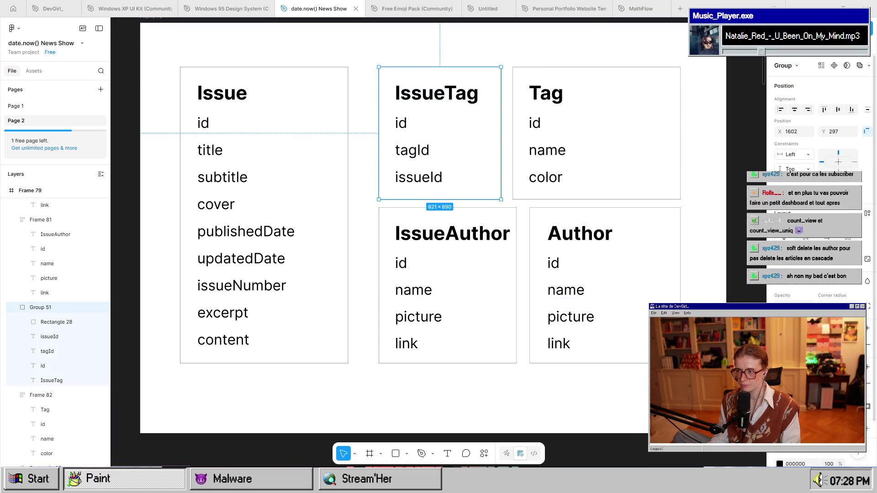
key("shift+a")
left_click_drag(325, 392, 187, 59)
key("shift+a")
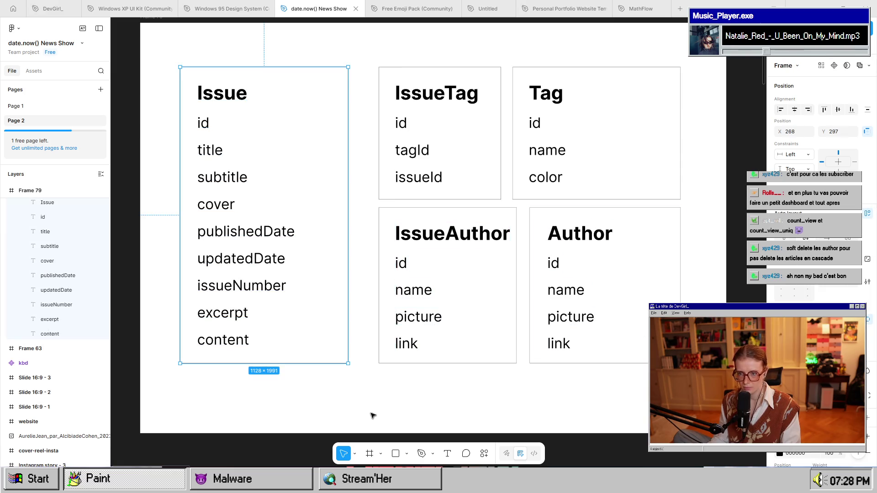
left_click(388, 409)
Undo a slight widening of IssueAuthor so it keeps its original width.
left_click(507, 319)
left_click_drag(518, 296, 521, 294)
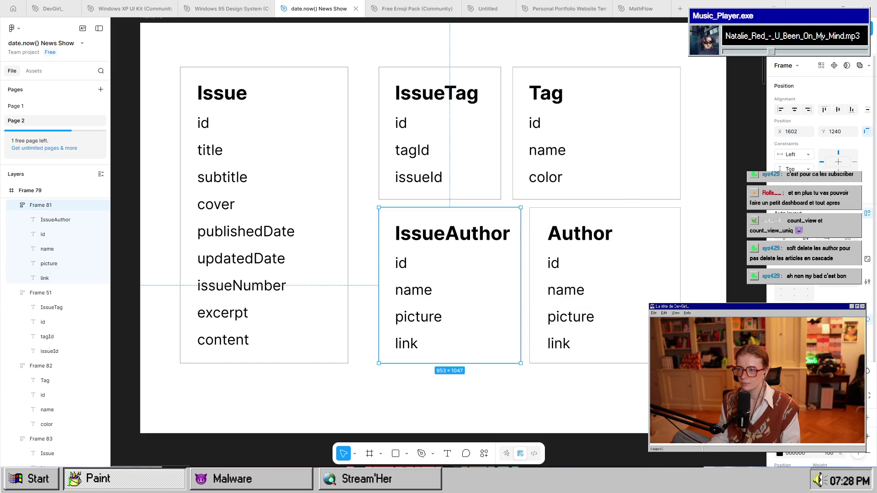
key("ctrl+z")
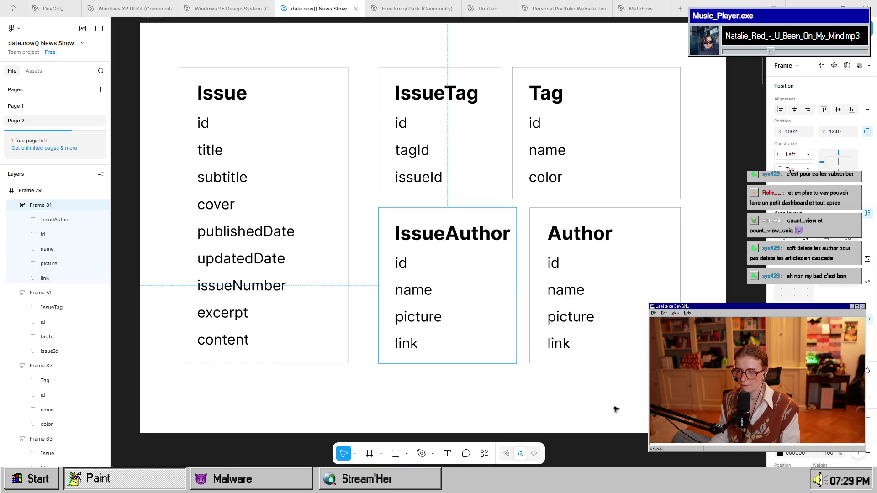
left_click(616, 409)
left_click(450, 299)
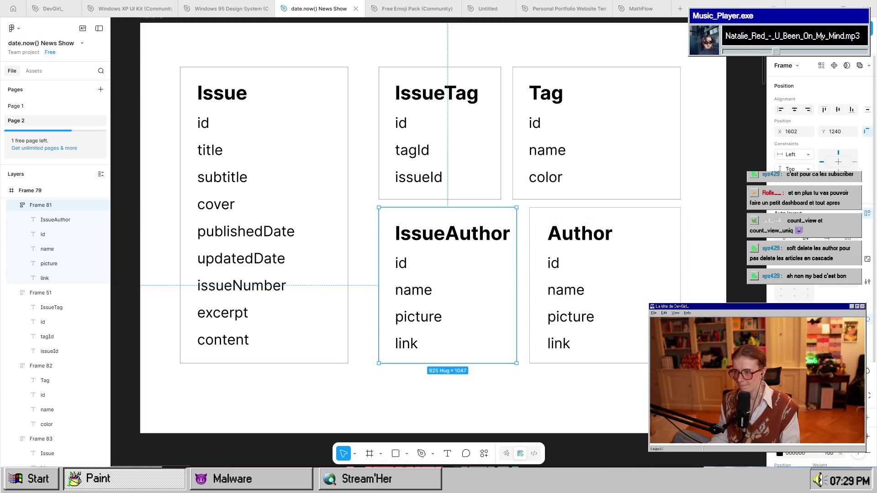
left_click(343, 140)
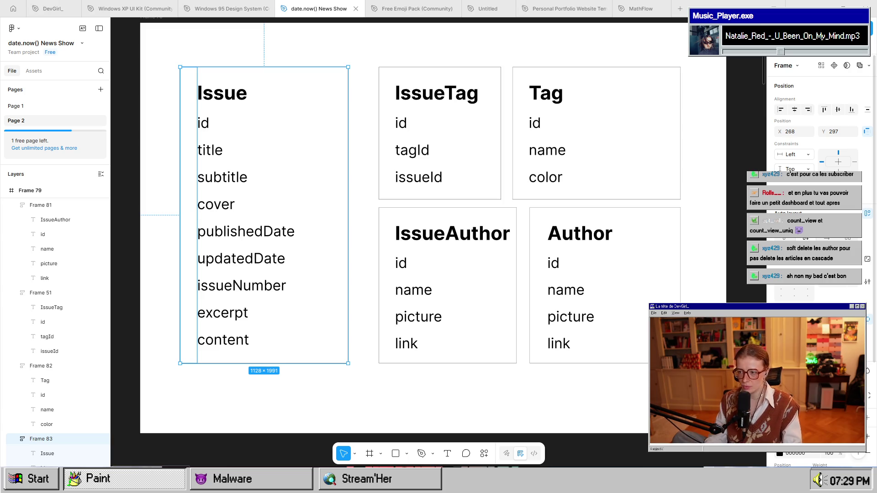
Set the Issue card's width and height to Hug contents, restoring its side padding.
key("ctrl+z")
key("ctrl+z")
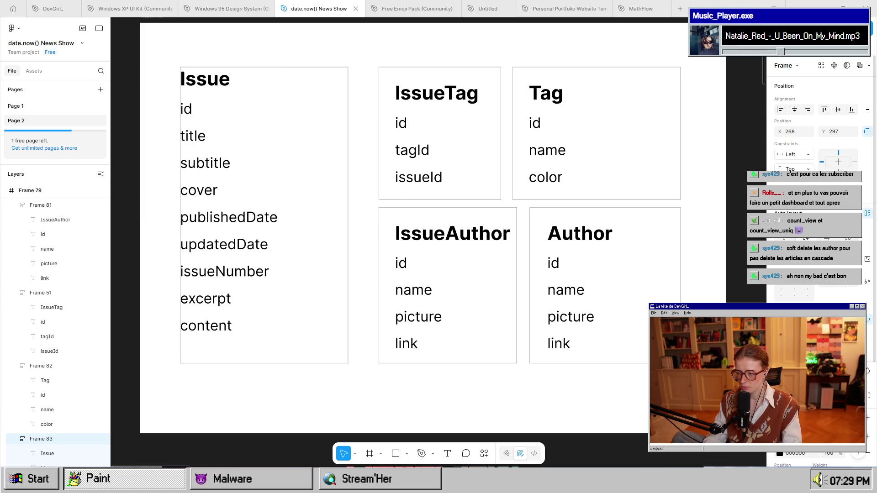
left_click(264, 214)
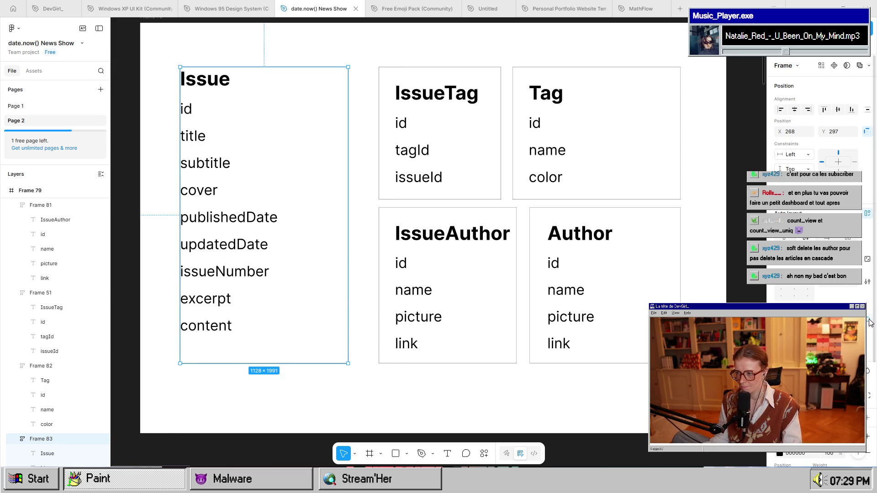
scroll(869, 323, "down", 1)
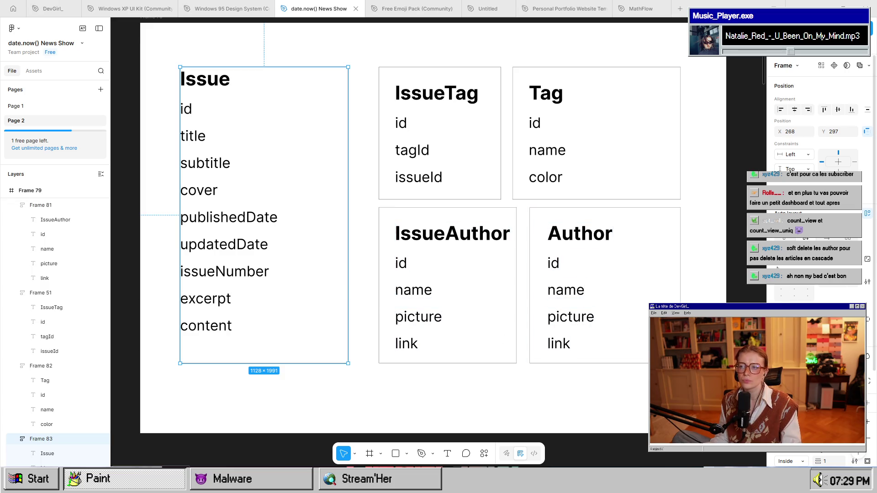
left_click(807, 267)
left_click(804, 267)
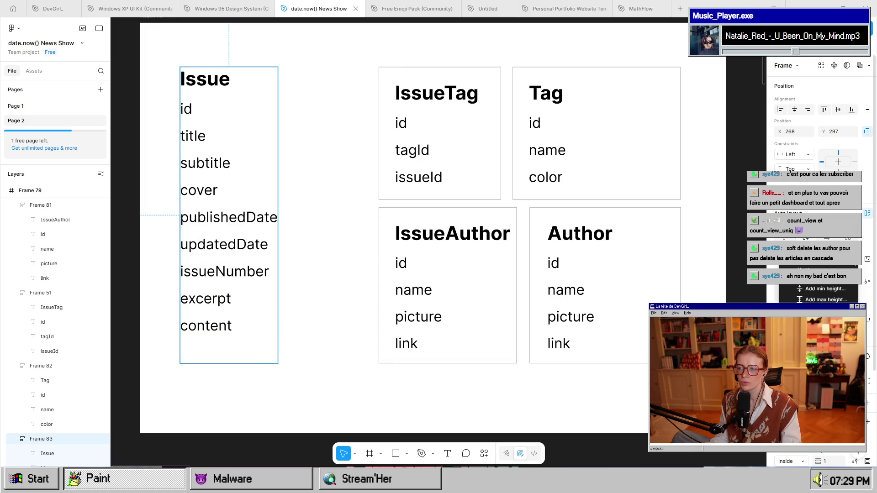
left_click(822, 267)
left_click(817, 268)
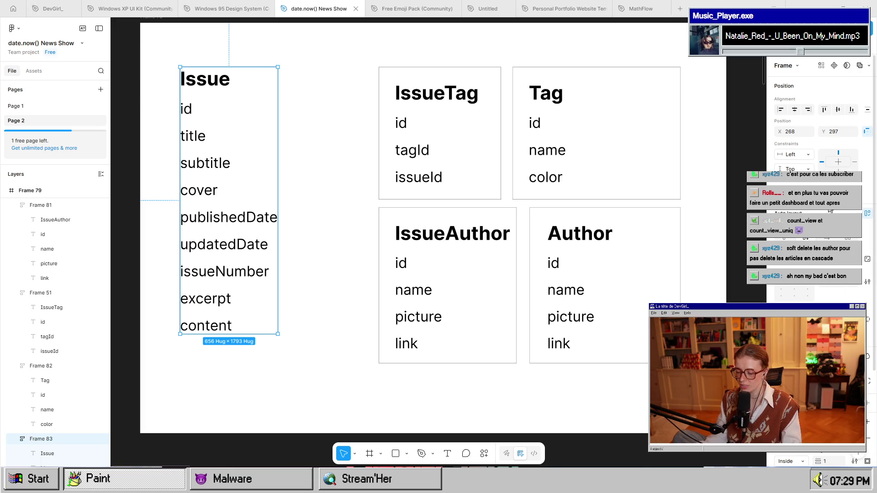
key("ctrl+z")
key("ctrl+z")
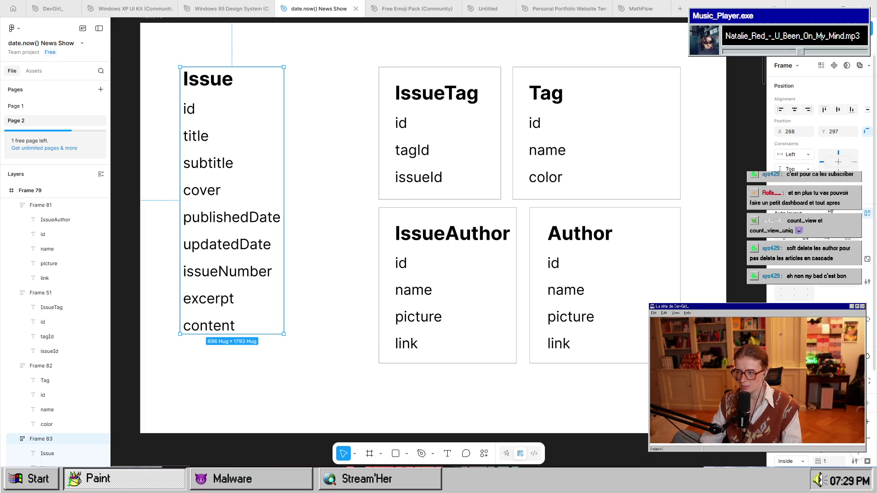
key("ctrl+shift+z")
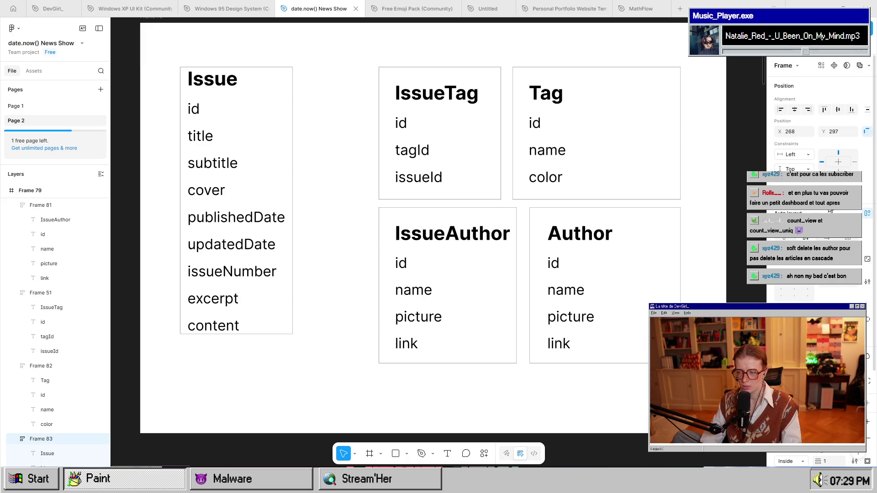
key("ctrl+shift+z")
key("ctrl+shift+z")
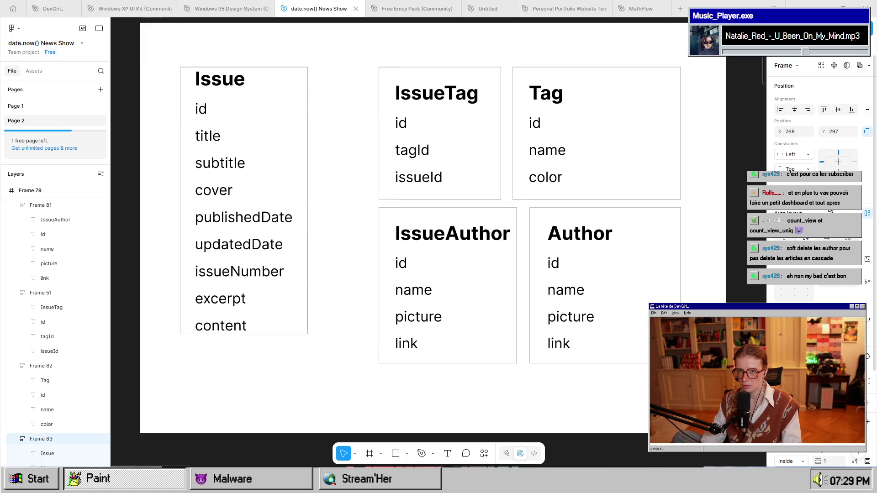
key("ctrl+shift+z")
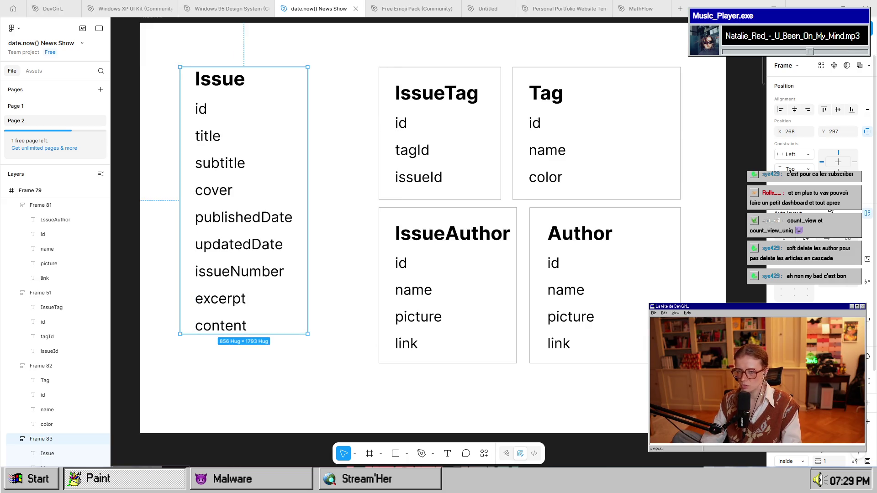
key("ctrl+shift+z")
Make the IssueTag card hug its width, keeping its fields left-aligned.
left_click(395, 78)
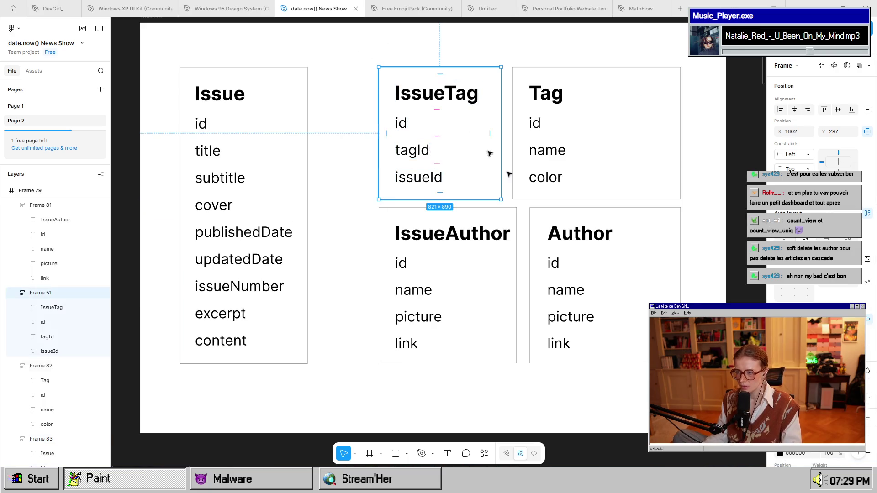
left_click(811, 266)
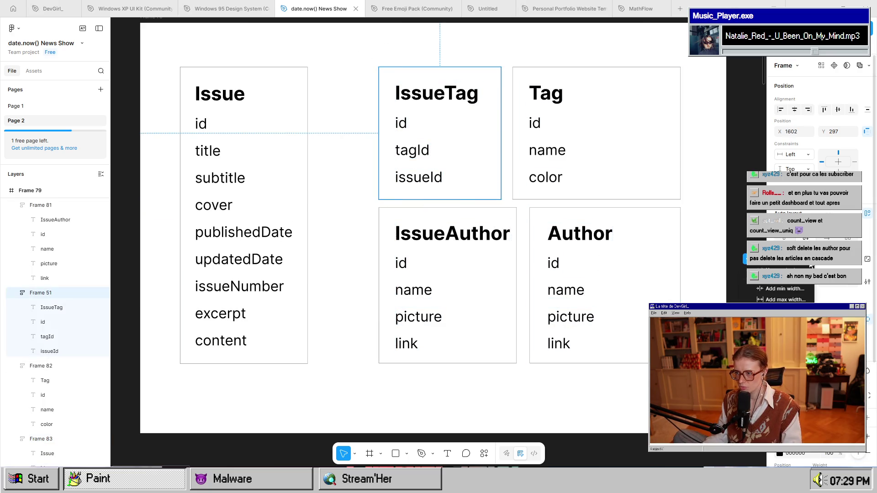
key("Escape")
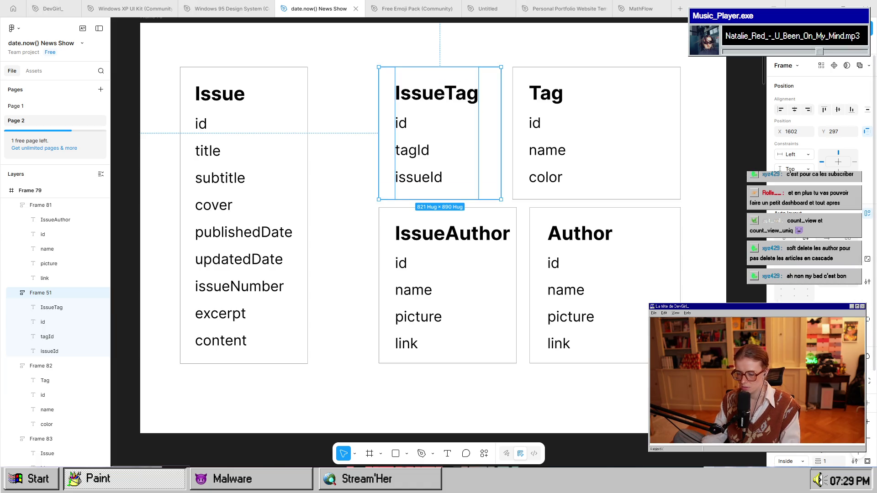
key("ctrl+z")
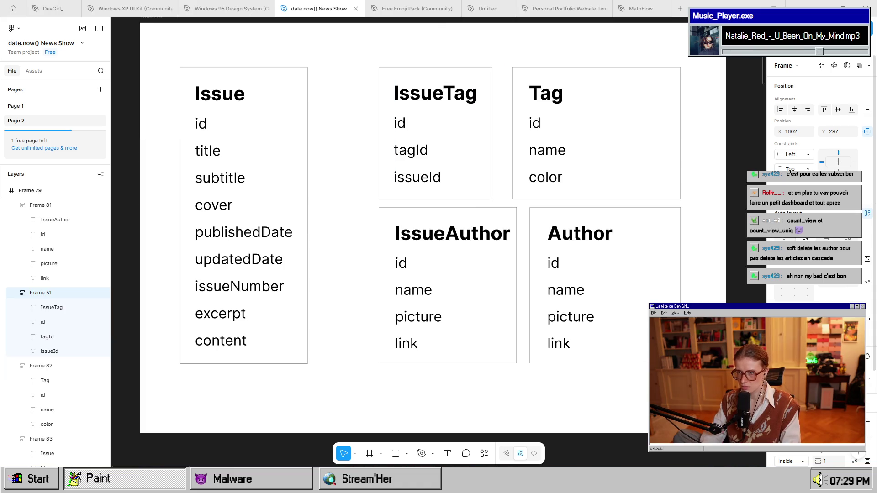
left_click(801, 292)
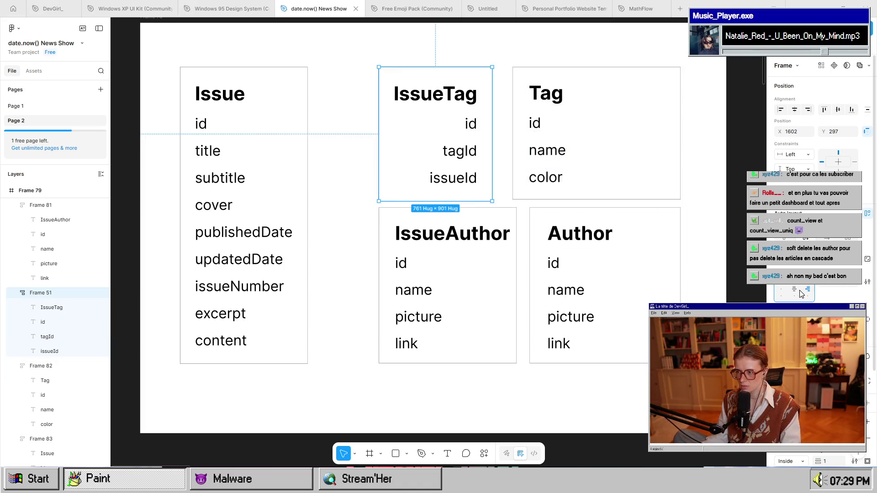
key("ctrl+z")
key("ctrl+z")
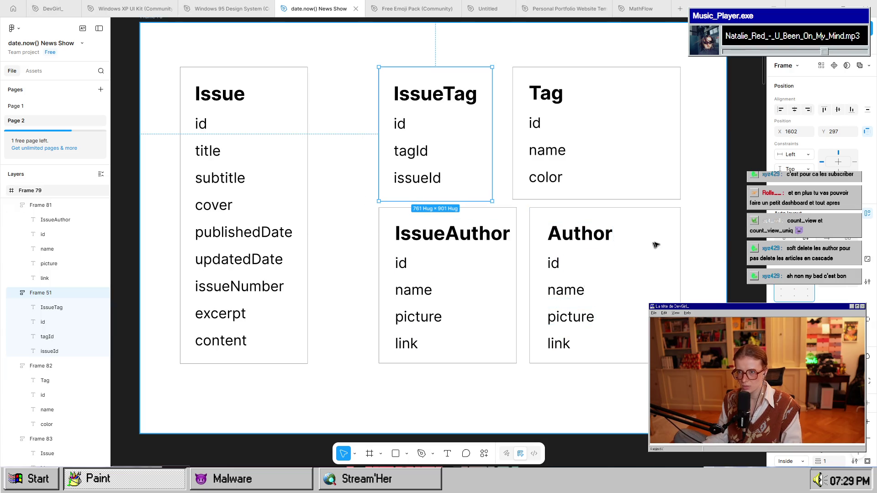
Set the Tag card's width to Hug contents.
left_click(664, 191)
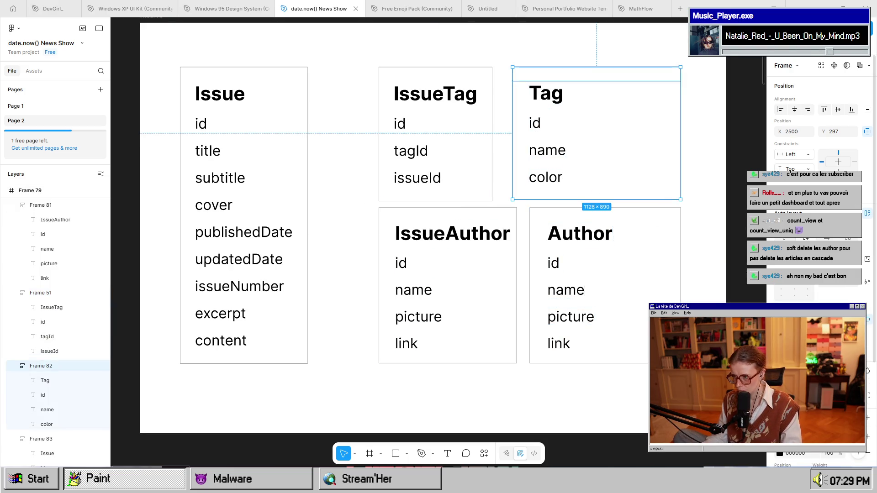
left_click(856, 264)
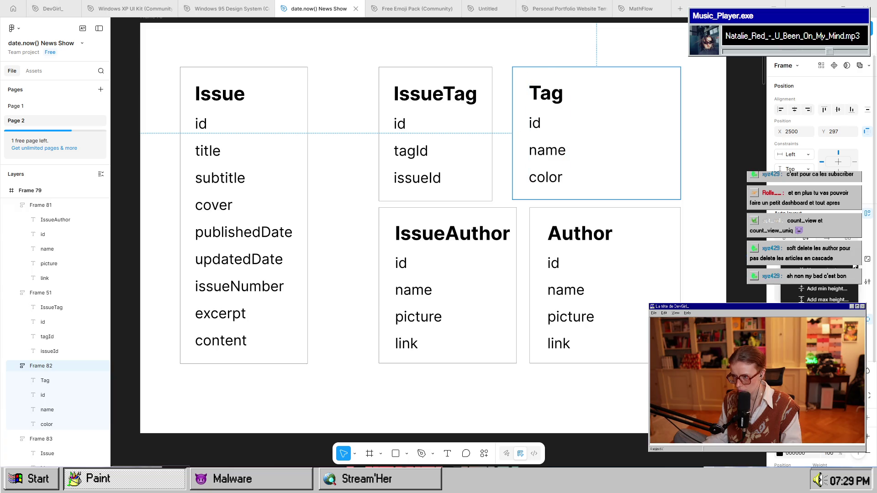
key("Escape")
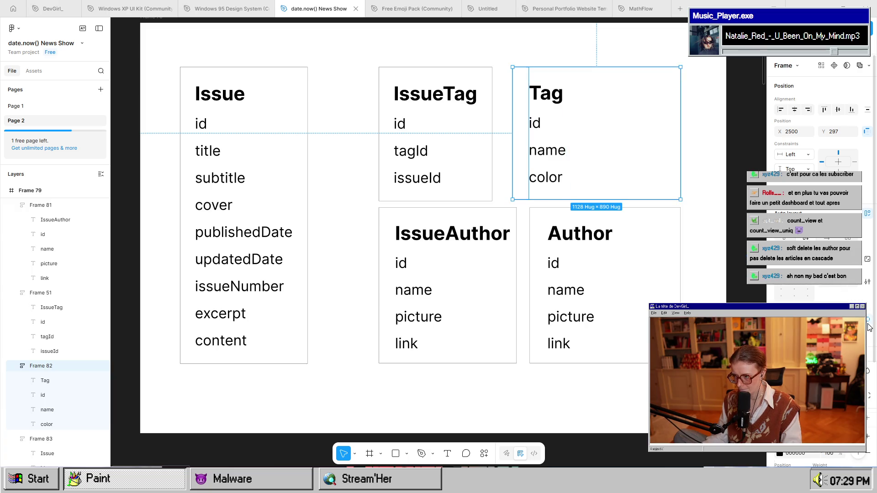
left_click(869, 328)
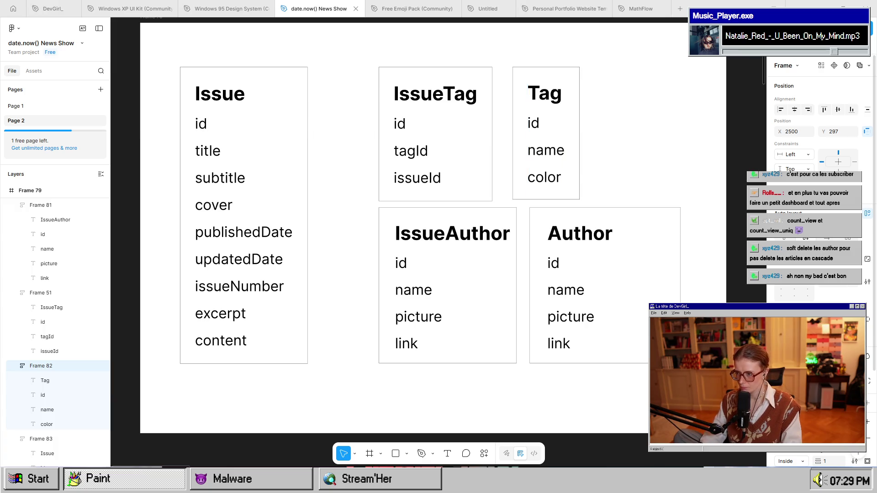
Set IssueAuthor's height and Author's width to Hug contents.
left_click(434, 231)
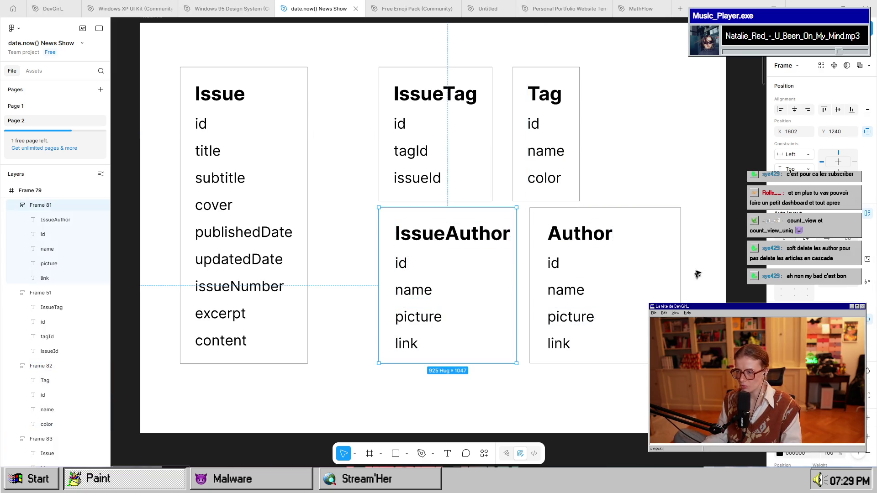
key("Escape")
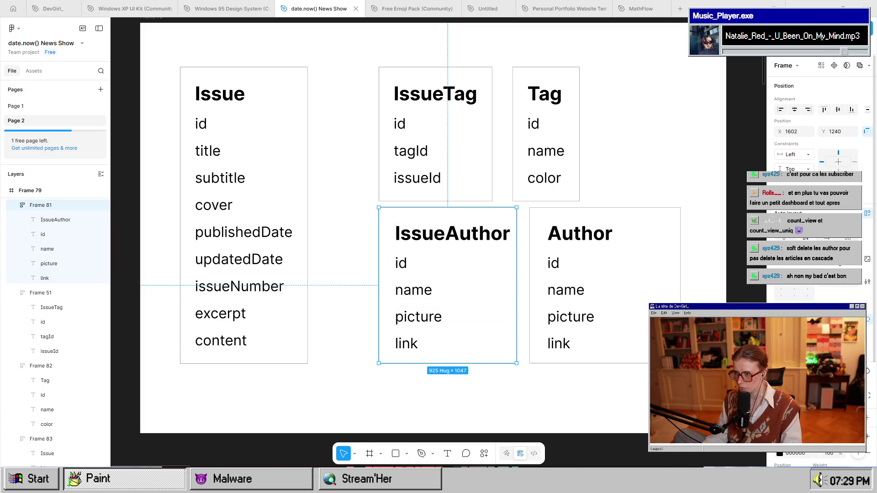
left_click(815, 265)
left_click(817, 267)
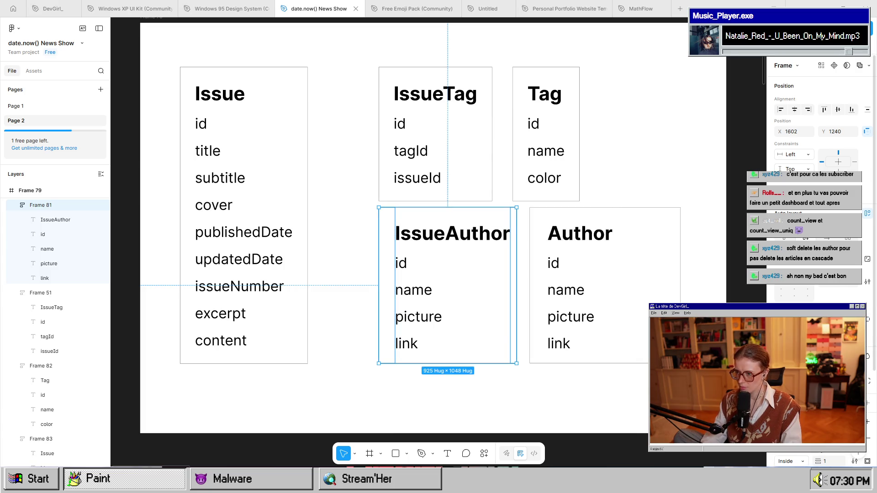
left_click(548, 264)
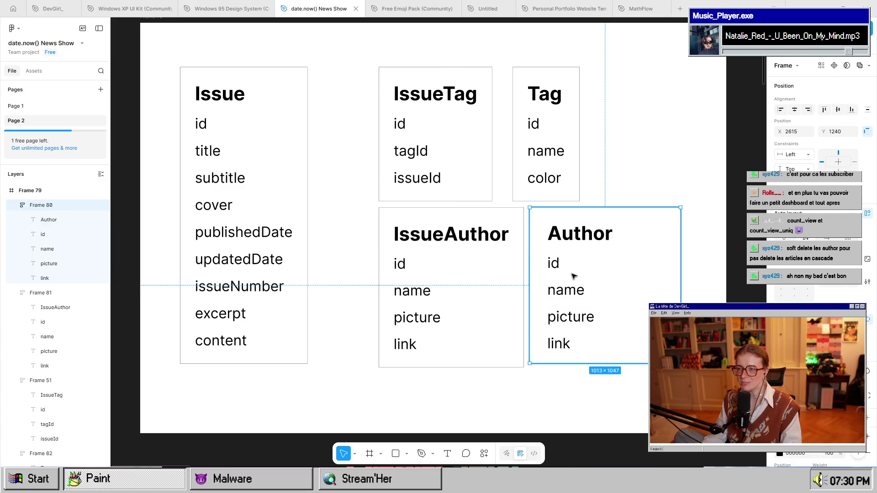
left_click(818, 266)
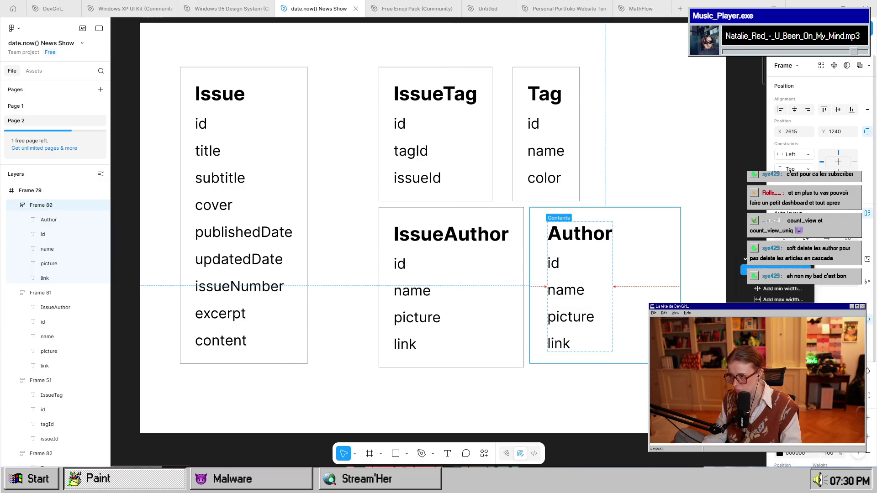
left_click(781, 271)
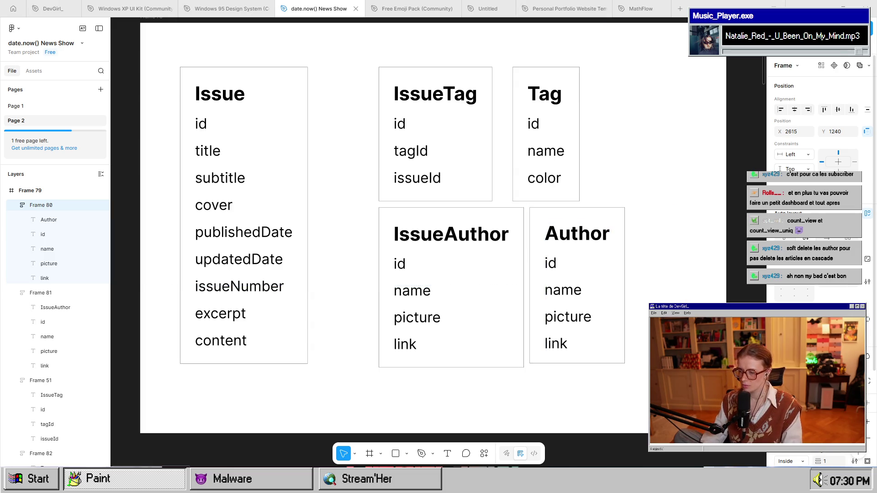
left_click(352, 135)
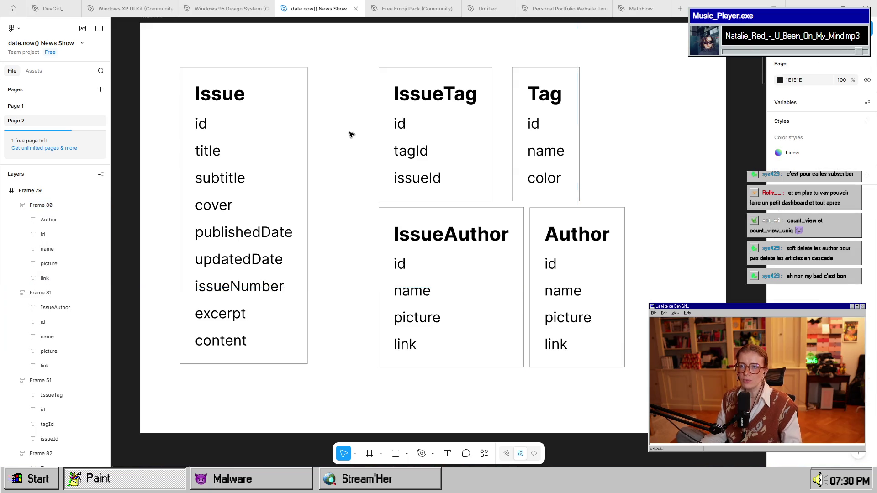
Move IssueTag, Tag, IssueAuthor and Author into a tight arrangement beside Issue.
mouse_move(425, 166)
left_mouse_down()
mouse_move(382, 156)
mouse_move(390, 165)
left_mouse_up()
left_click_drag(548, 164, 503, 164)
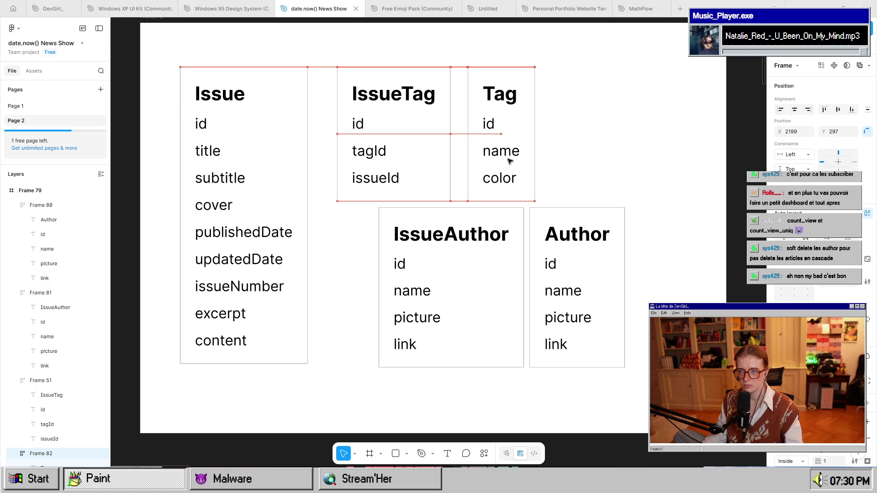
left_click_drag(416, 260, 376, 256)
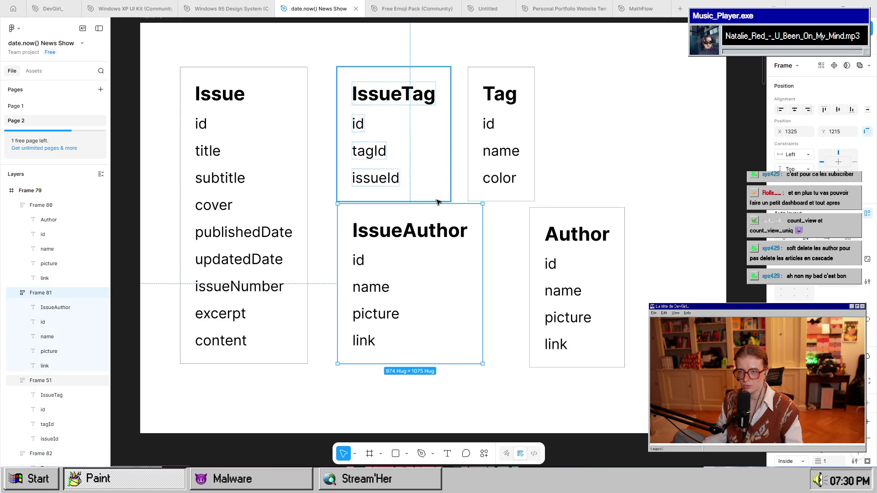
left_click_drag(621, 321, 577, 307)
left_click_drag(413, 307, 413, 332)
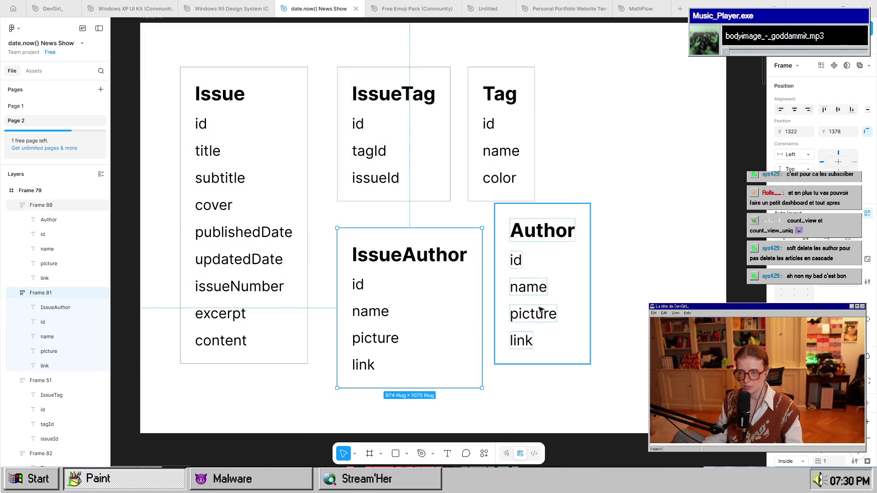
mouse_move(547, 314)
left_mouse_down()
mouse_move(566, 342)
mouse_move(550, 335)
left_mouse_up()
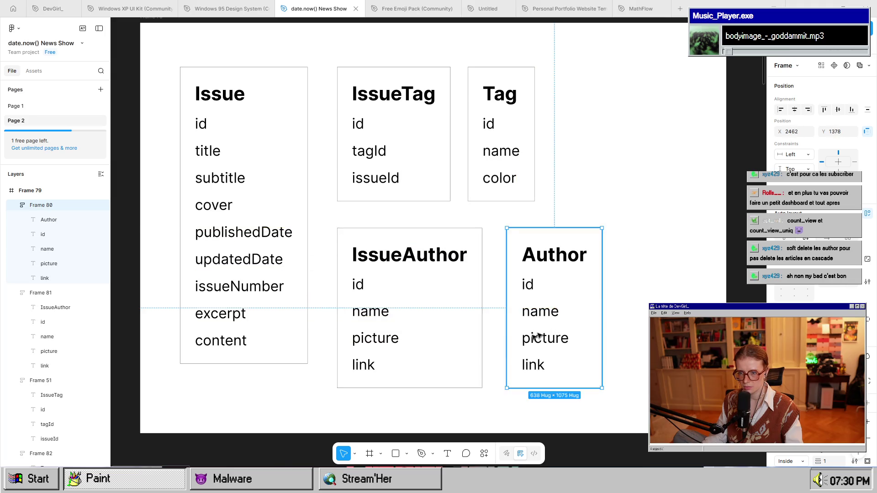
Rename IssueAuthor's name and picture fields to authorId and issueId, and delete link.
key("super")
key("super")
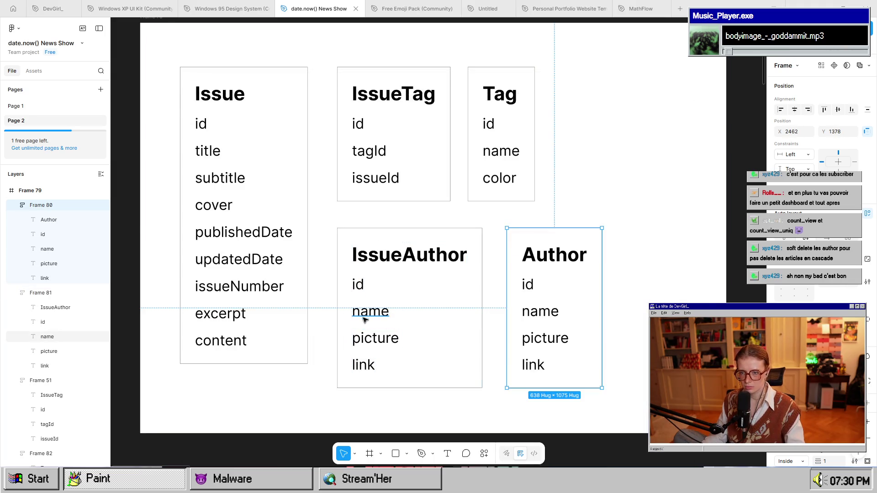
double_click(369, 312)
double_click(369, 312)
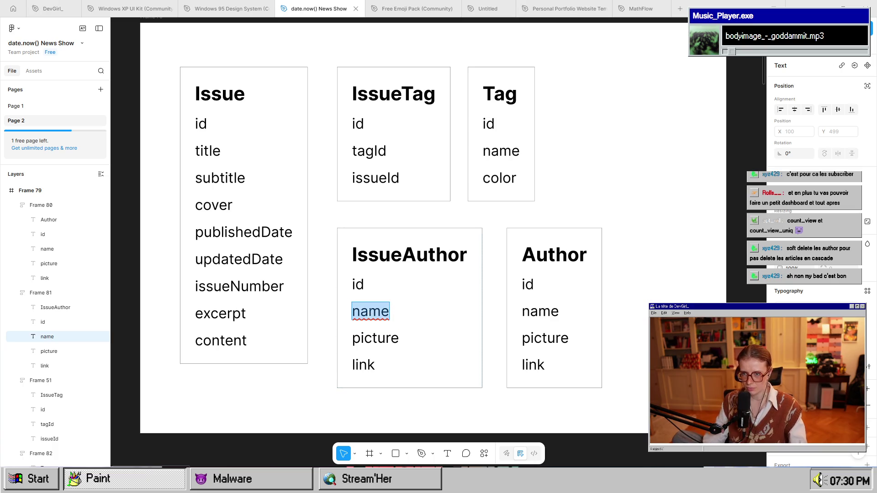
type("authorId")
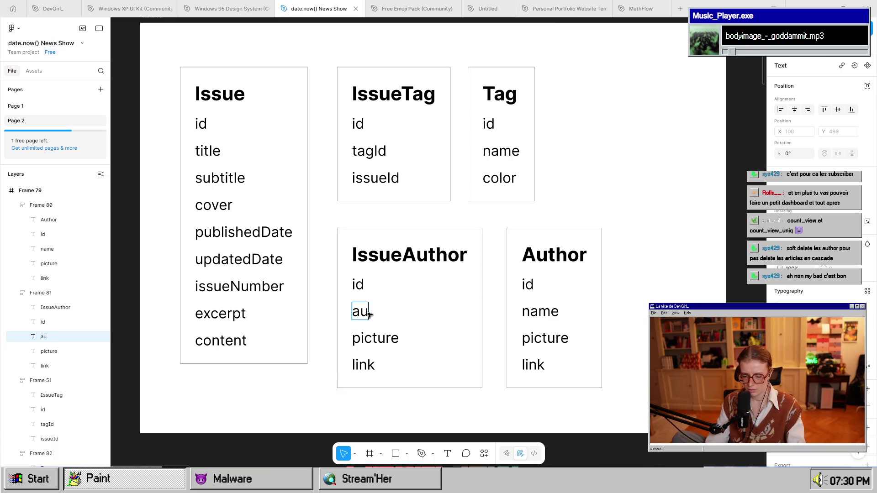
key("Escape")
double_click(374, 338)
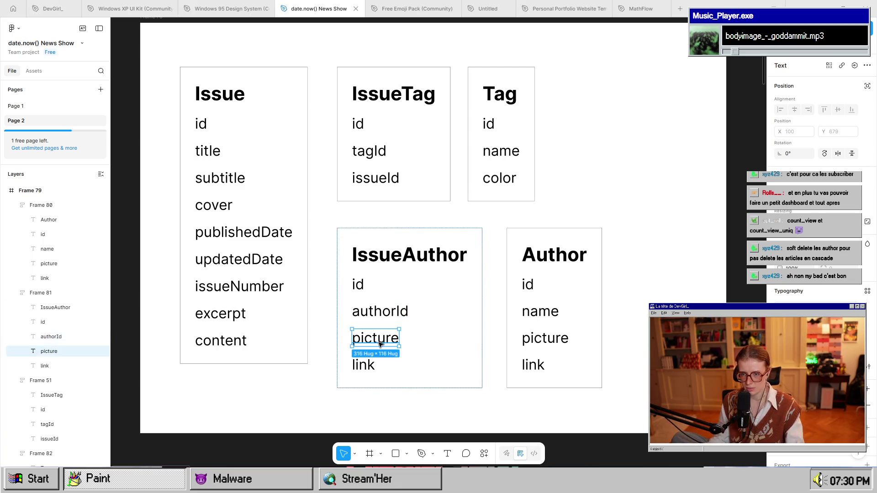
type("issueId")
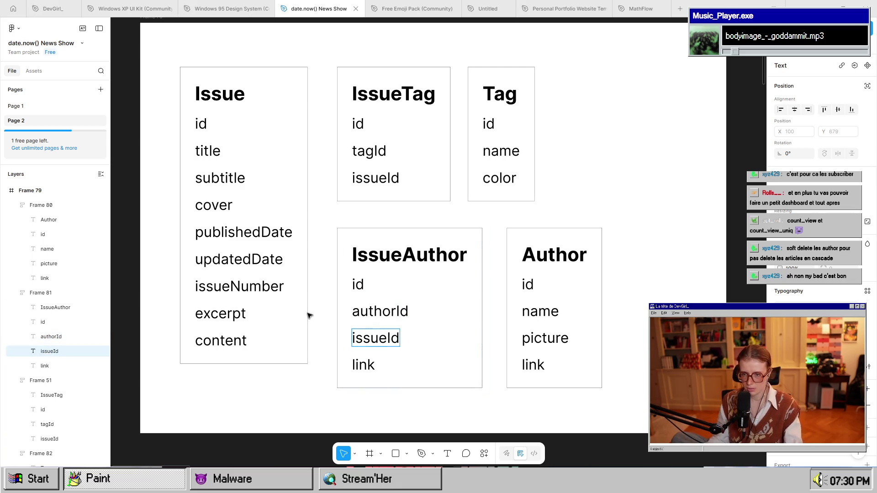
left_click(363, 364)
key("Delete")
left_click(407, 410)
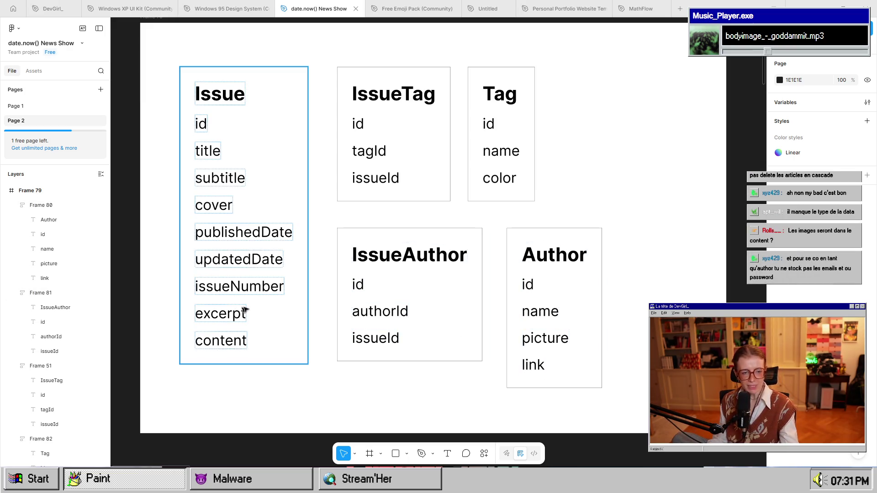
Enlarge Frame 79 from 3935×2757 to about 6022×4566.
scroll(523, 333, "down", 3)
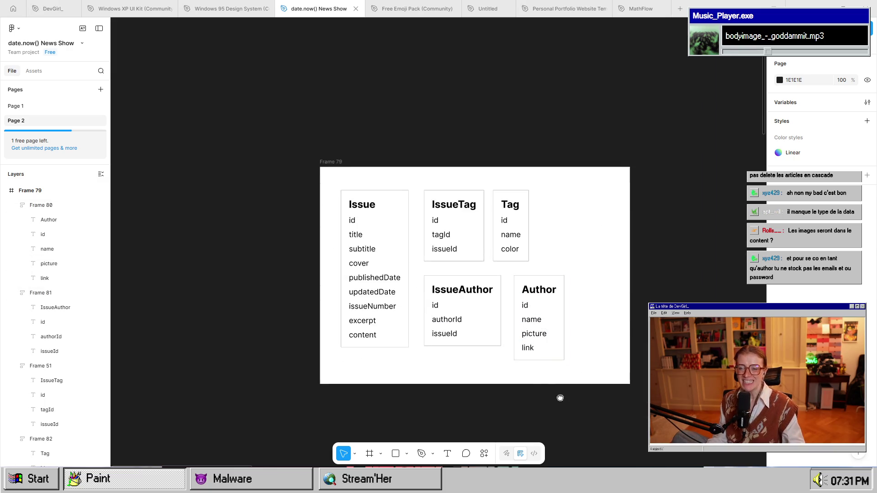
mouse_move(560, 398)
left_mouse_down()
mouse_move(298, 276)
mouse_move(466, 307)
mouse_move(454, 303)
left_mouse_up()
left_click(233, 67)
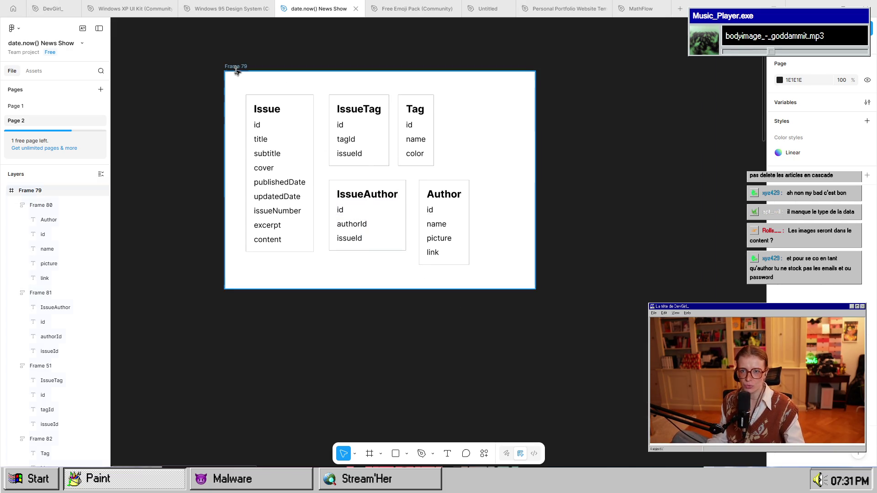
mouse_move(534, 286)
left_mouse_down()
mouse_move(690, 378)
mouse_move(683, 407)
mouse_move(699, 431)
left_mouse_up()
Duplicate the Issue card's content field to add a second content line.
scroll(281, 167, "up", 3)
scroll(485, 284, "up", 2)
left_click(423, 335)
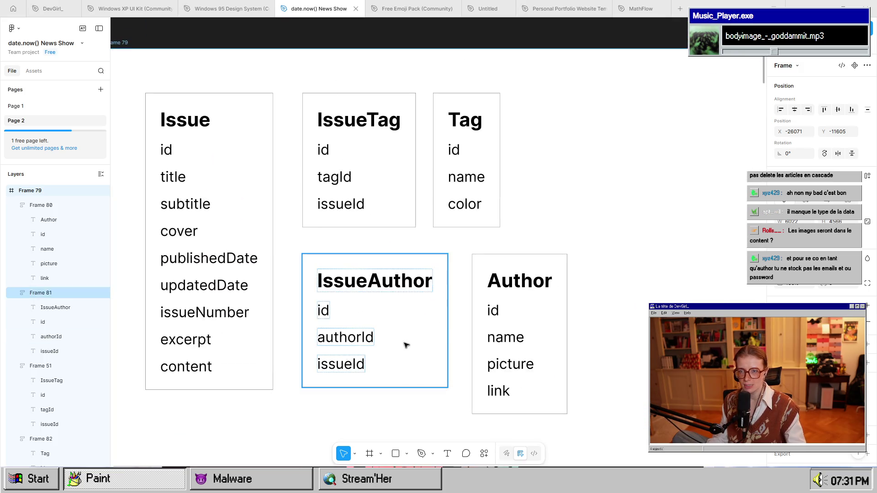
scroll(405, 344, "up", 2)
left_click(231, 317)
left_click(238, 345)
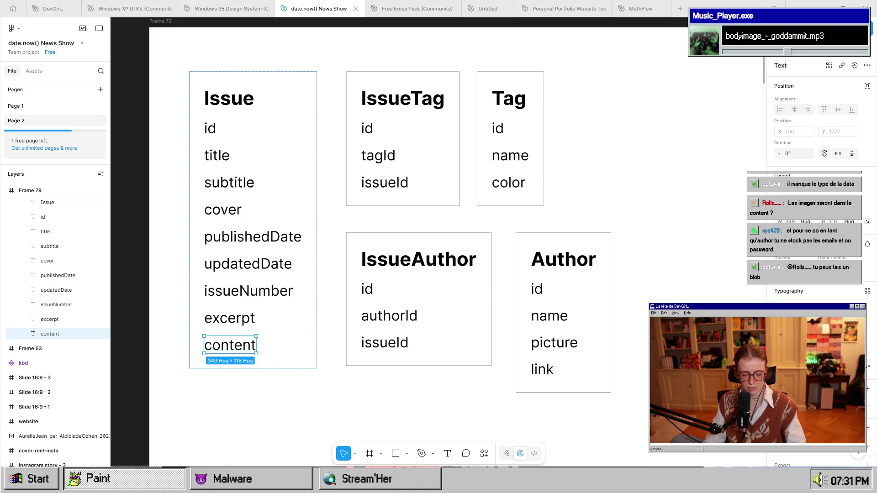
key("ctrl+d")
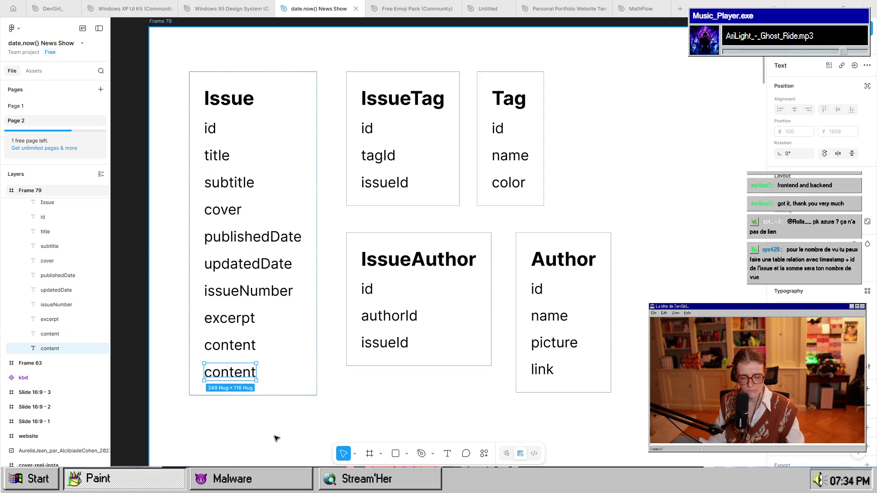
Duplicate the Issue card's content field again to add more content lines.
key("ctrl+d")
key("ctrl+d")
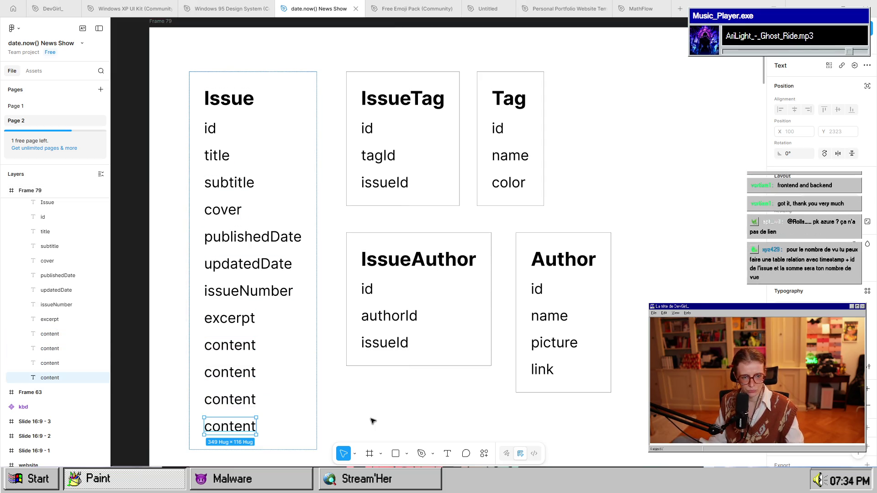
Zoom and pan across the diagram, then select the IssueAuthor card.
scroll(372, 421, "down", 1)
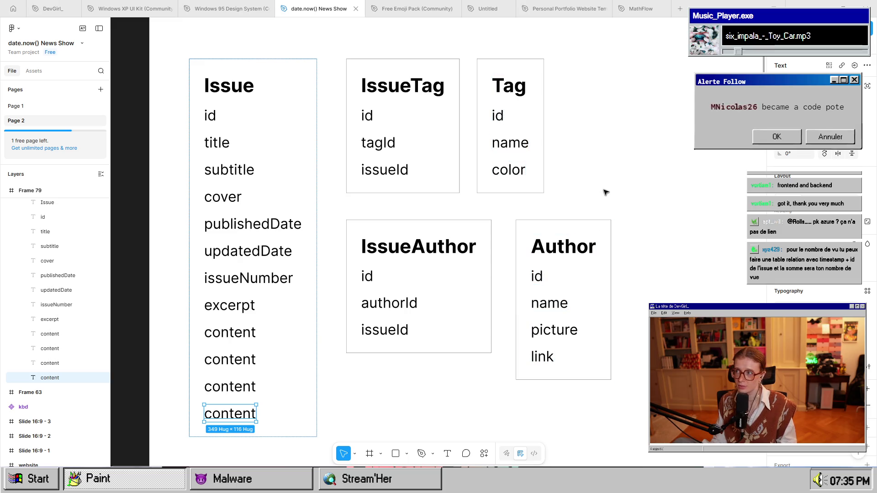
scroll(382, 412, "down", 1)
scroll(383, 412, "down", 2)
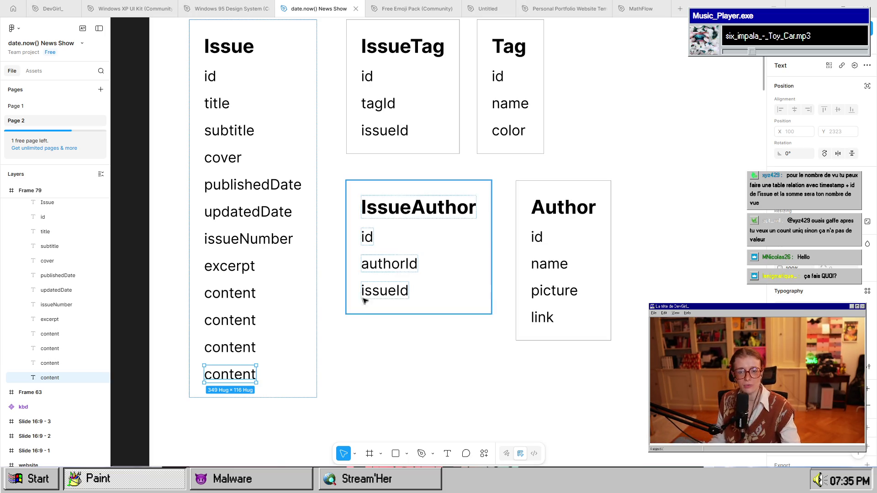
scroll(437, 389, "down", 1)
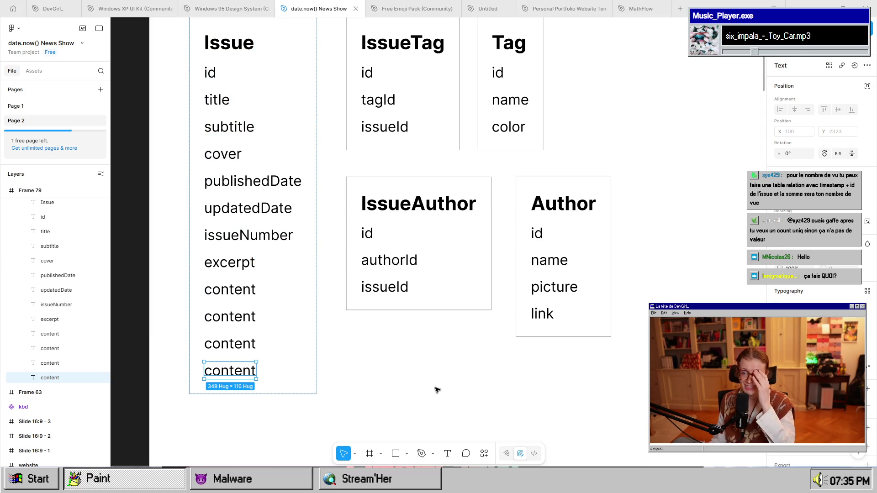
scroll(479, 393, "down", 3)
scroll(593, 384, "right", 5)
scroll(515, 353, "left", 3)
scroll(384, 349, "down", 2)
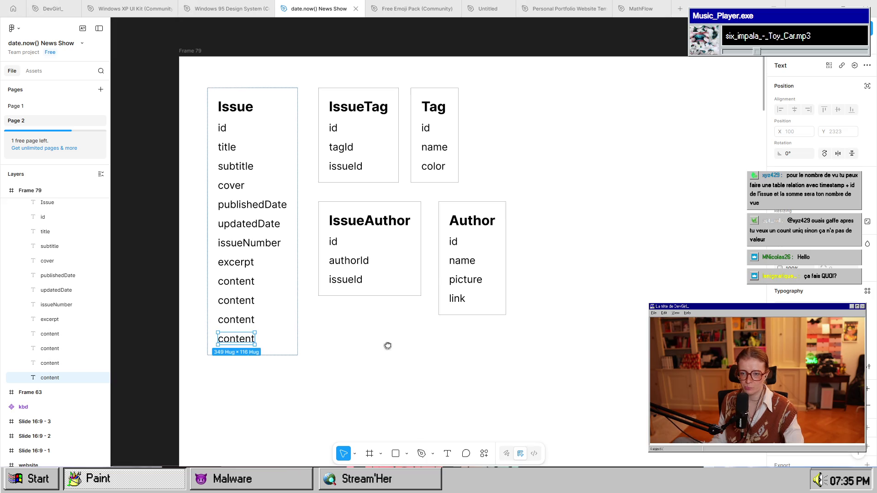
scroll(404, 332, "up", 2)
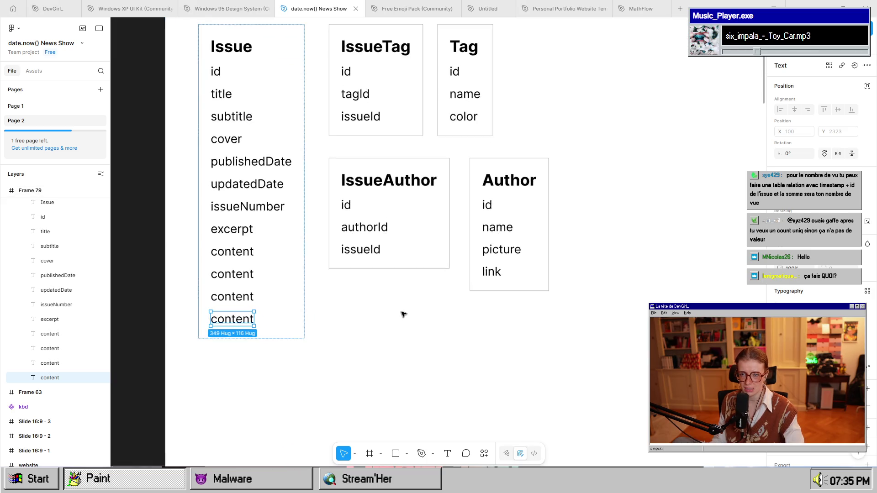
left_click(383, 228)
Place a duplicate of the IssueAuthor card below the original.
mouse_move(345, 207)
left_mouse_down("alt")
mouse_move(345, 330)
mouse_move(357, 314)
left_mouse_up("alt")
double_click(357, 314)
double_click(357, 305)
Rename the Issue card's second content field to isSponsored.
left_click(235, 274)
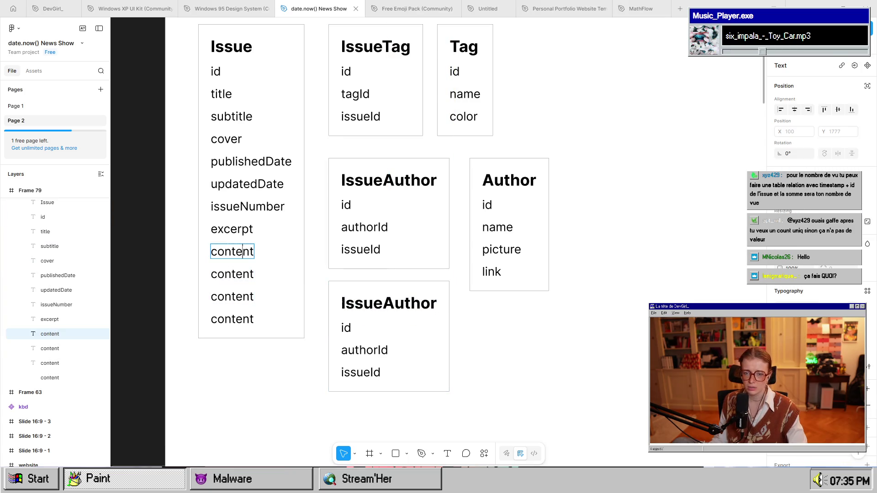
double_click(235, 274)
type("is")
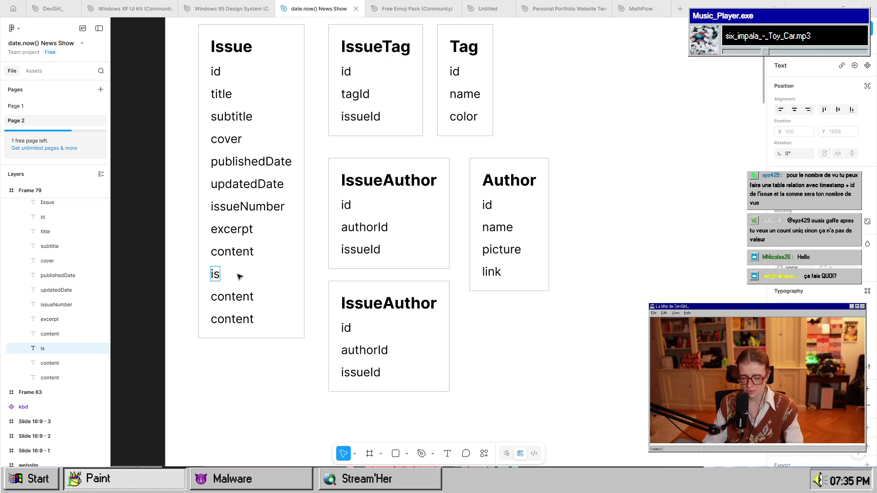
type("Sponsored")
key("BackSpace")
key("BackSpace")
type("s")
key("BackSpace")
type("ed")
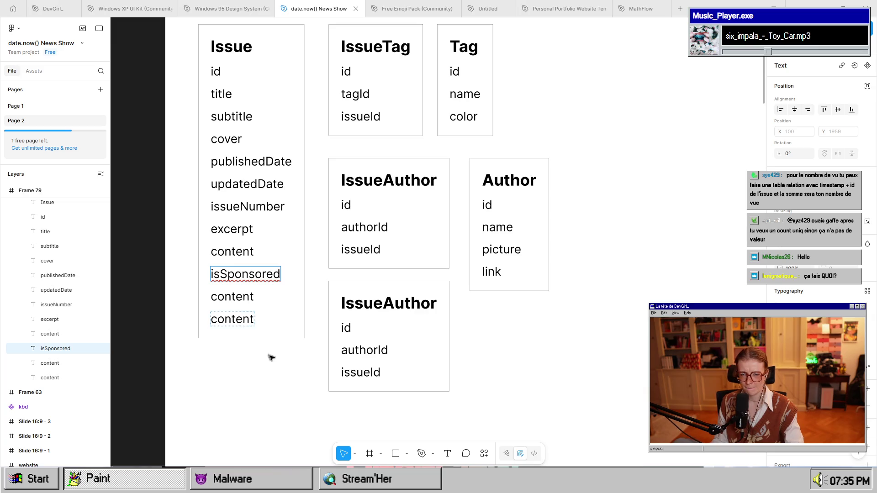
key("Escape")
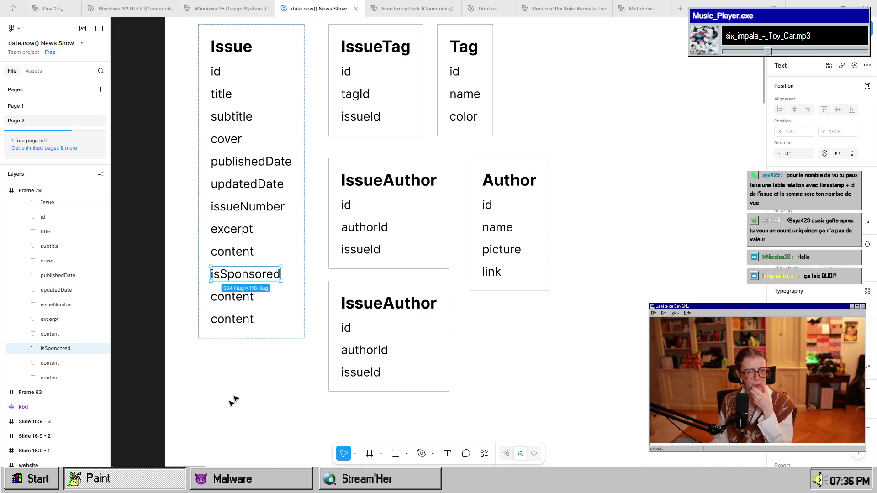
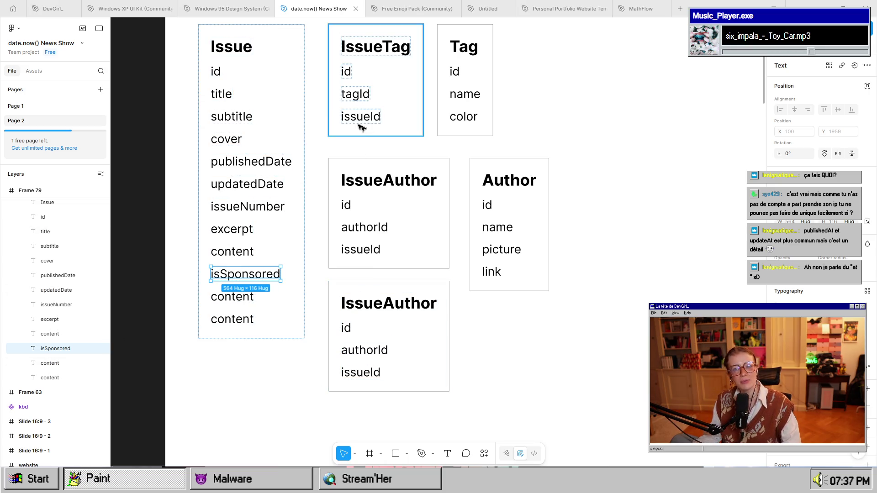
Rename the Issue table's publishedDate field to publishedAt.
double_click(270, 163)
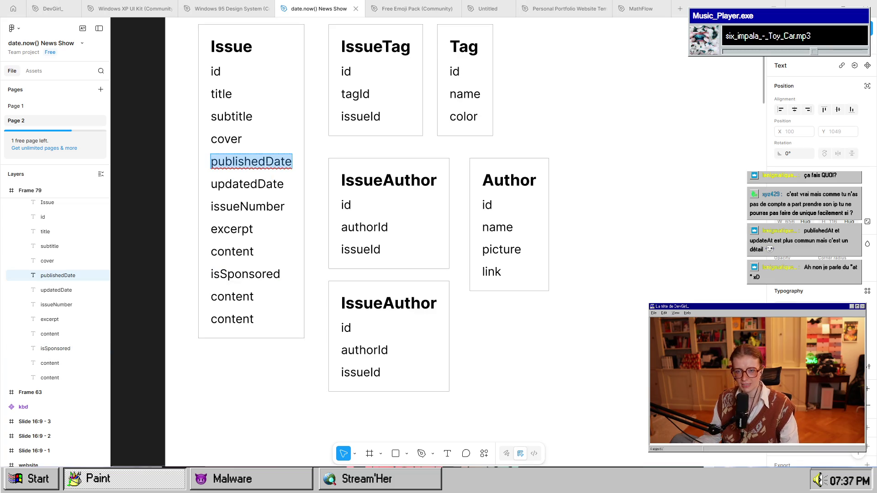
left_click(265, 163)
key("shift+End")
type("At")
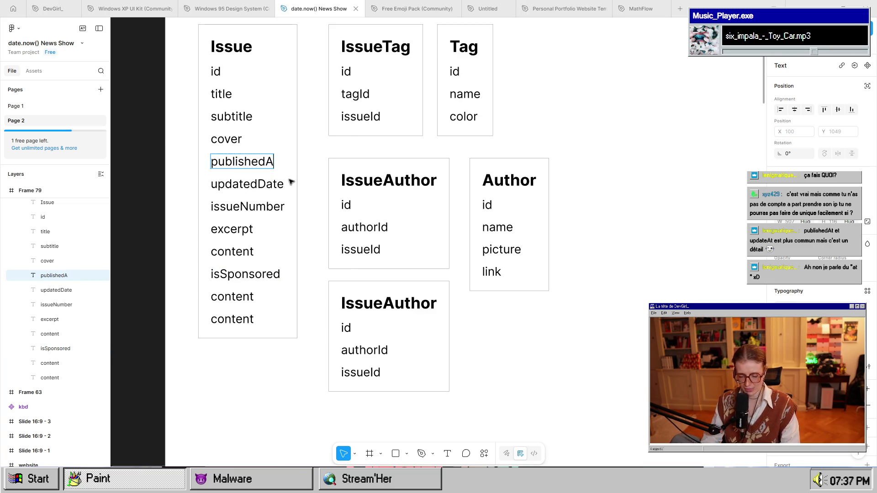
key("Escape")
Rename the Issue table's updatedDate field to updatedAt.
double_click(258, 184)
type("a")
key("BackSpace")
key("shift+End")
type("At")
key("Escape")
left_click(250, 454)
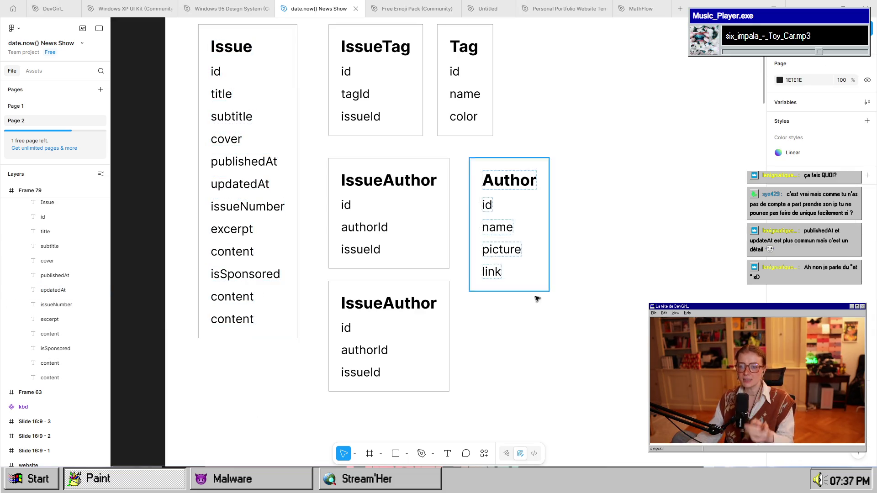
Scroll up and begin editing the lower IssueAuthor table's title.
scroll(560, 278, "up", 1)
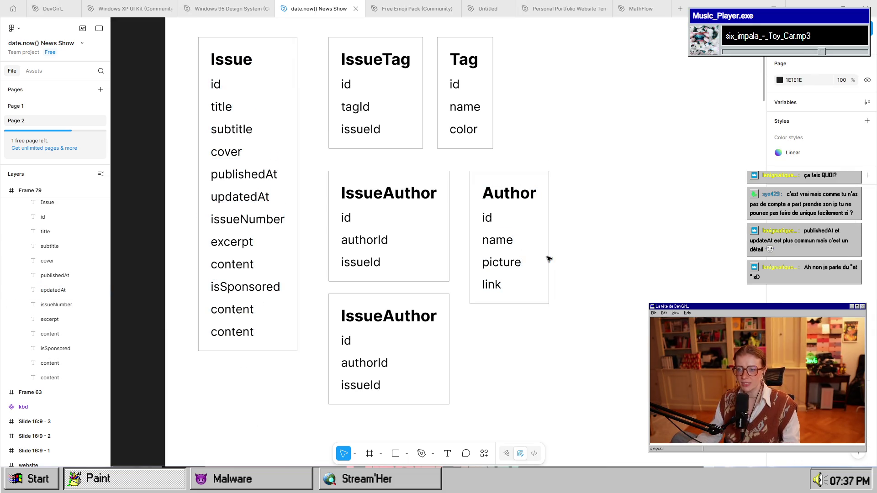
double_click(392, 318)
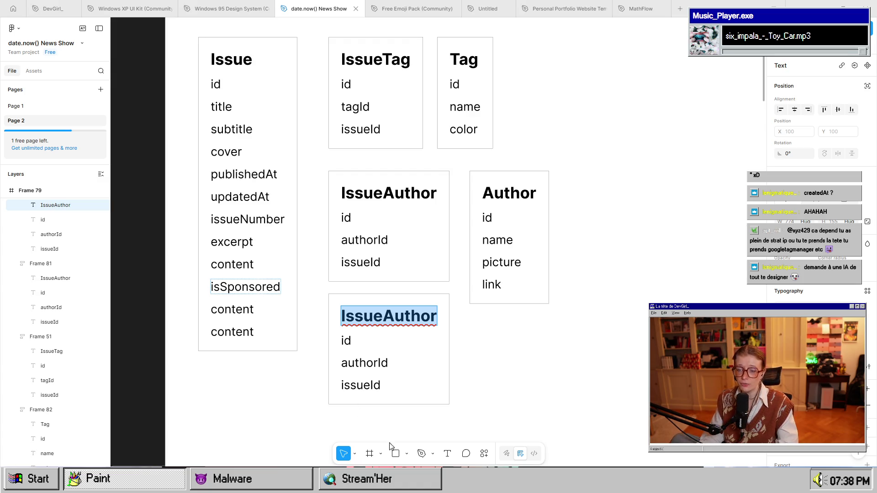
mouse_move(382, 449)
left_click(520, 436)
scroll(519, 437, "up", 1)
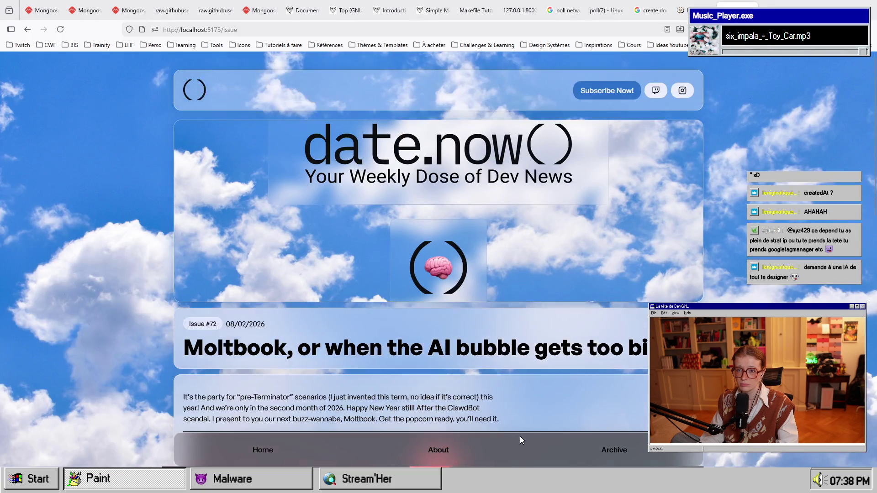
scroll(519, 436, "down", 14)
scroll(519, 437, "up", 7)
scroll(520, 437, "up", 8)
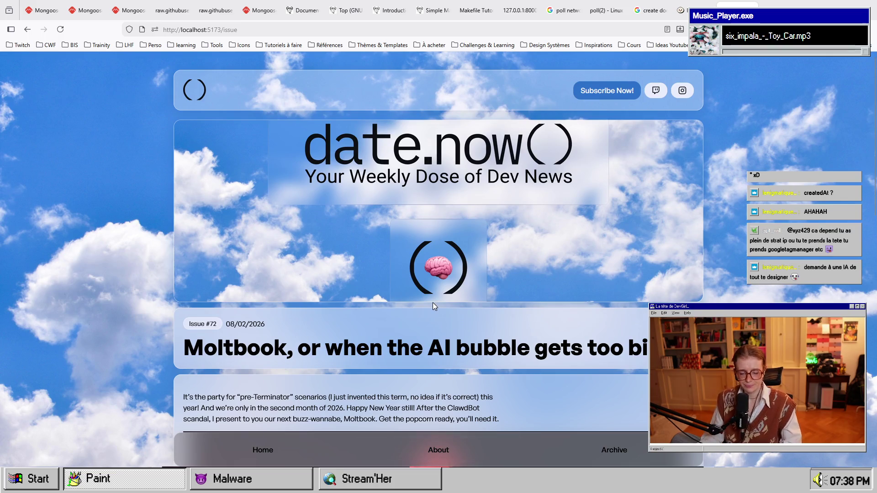
key("alt+Tab")
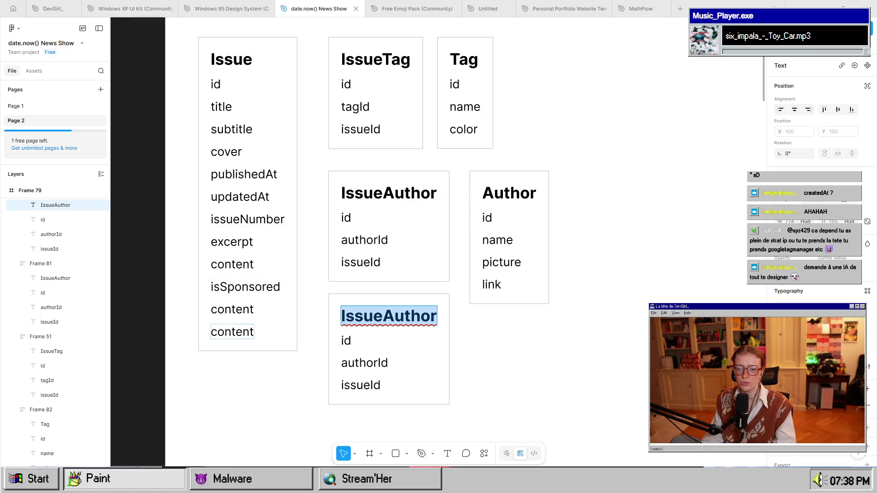
Rename a leftover content field to createdAt and move it right after cover.
left_click(241, 309)
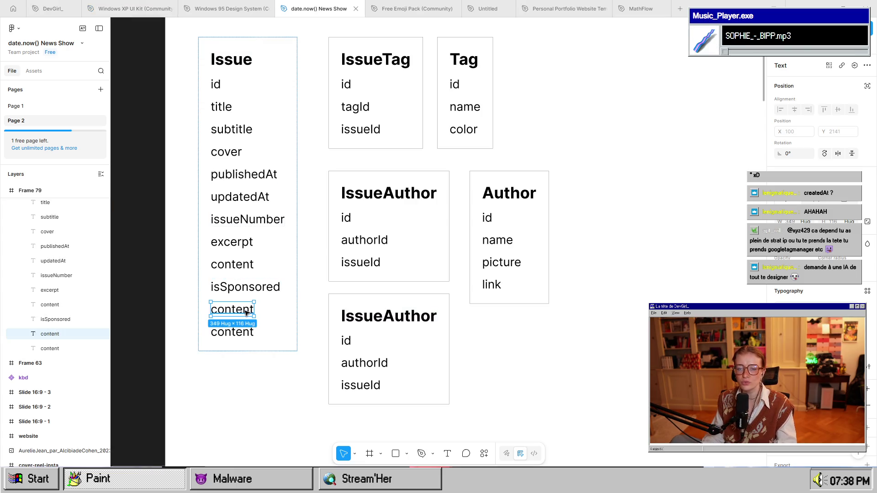
double_click(246, 312)
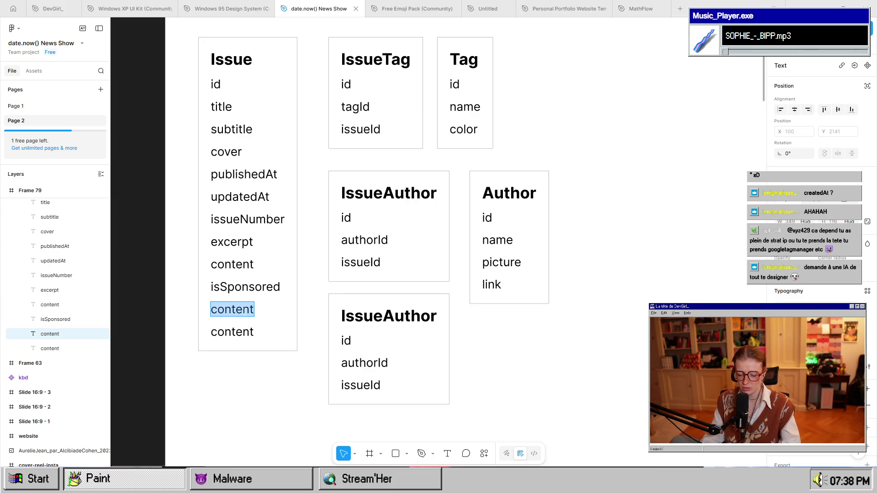
type("createdAt")
key("Escape")
mouse_move(245, 313)
left_mouse_down()
mouse_move(257, 198)
mouse_move(274, 179)
mouse_move(246, 170)
left_mouse_up()
Rename the last content field in Issue to statusId.
left_click(227, 332)
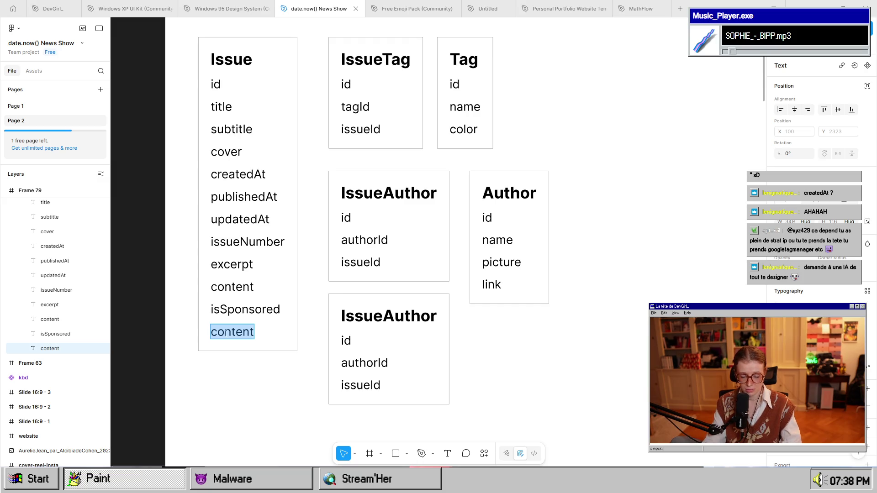
type("statusId")
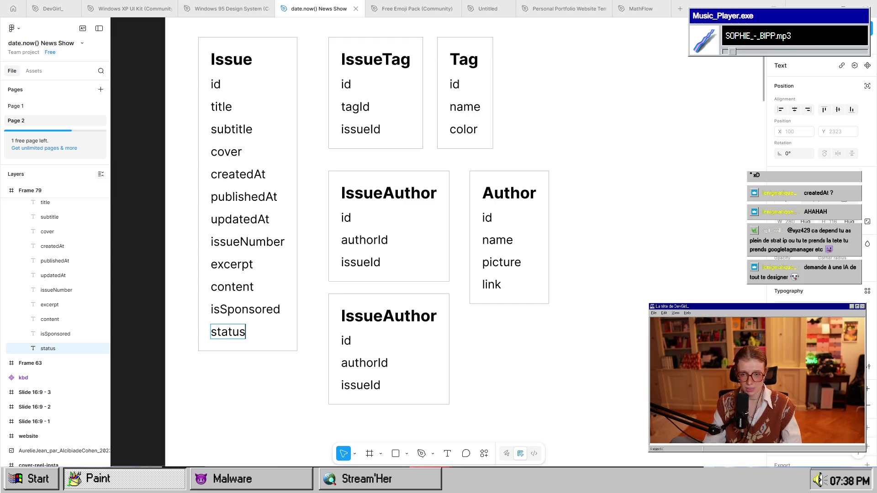
key("Escape")
left_click(470, 84)
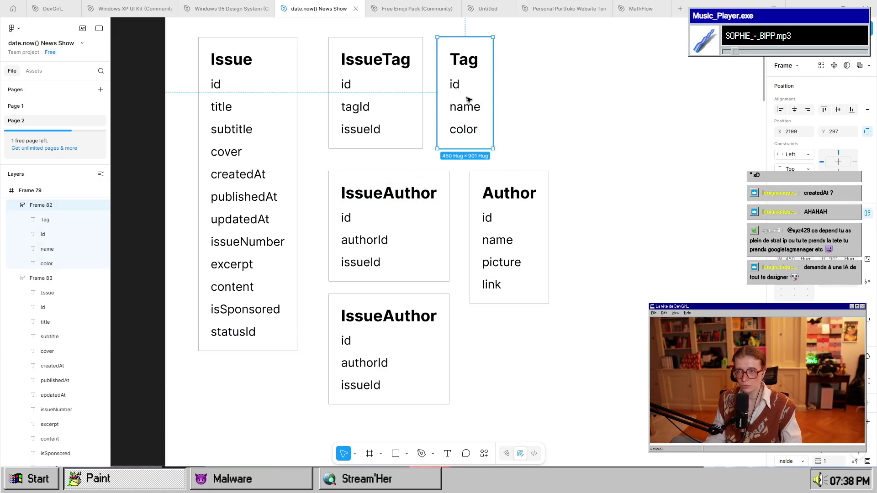
Duplicate the Tag table to its right and retitle the copy Status.
mouse_move(472, 84)
left_mouse_down()
mouse_move(594, 100)
mouse_move(533, 100)
mouse_move(537, 62)
left_mouse_up()
left_click(537, 62)
double_click(534, 59)
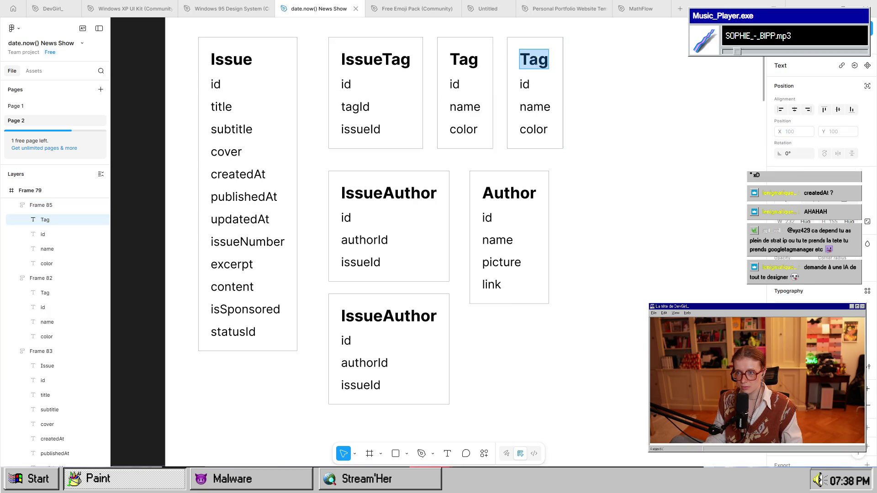
type("Statu")
key("BackSpace")
type("tus")
Rename the Status table's fields to value and name.
double_click(535, 107)
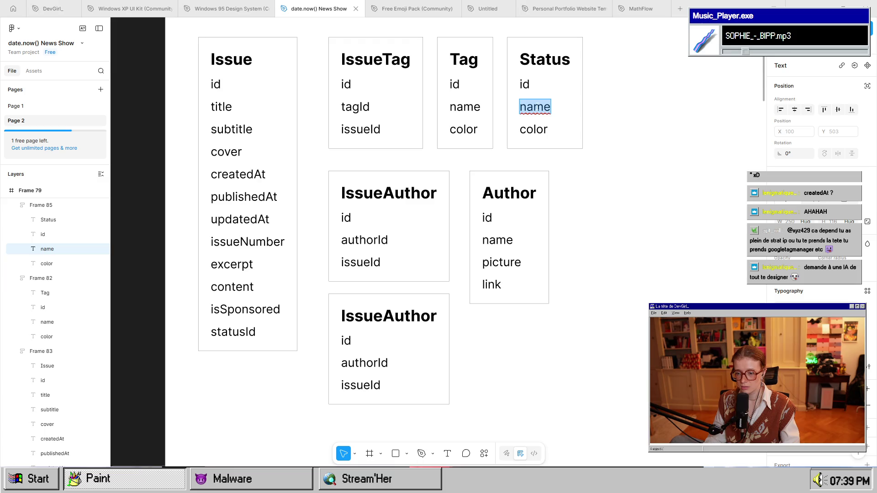
type("value")
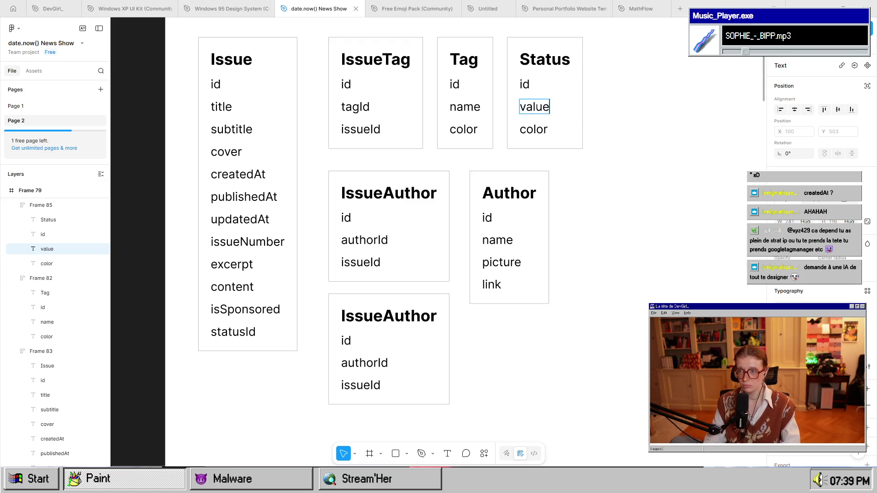
key("Escape")
key("Tab")
key("Return")
type("name")
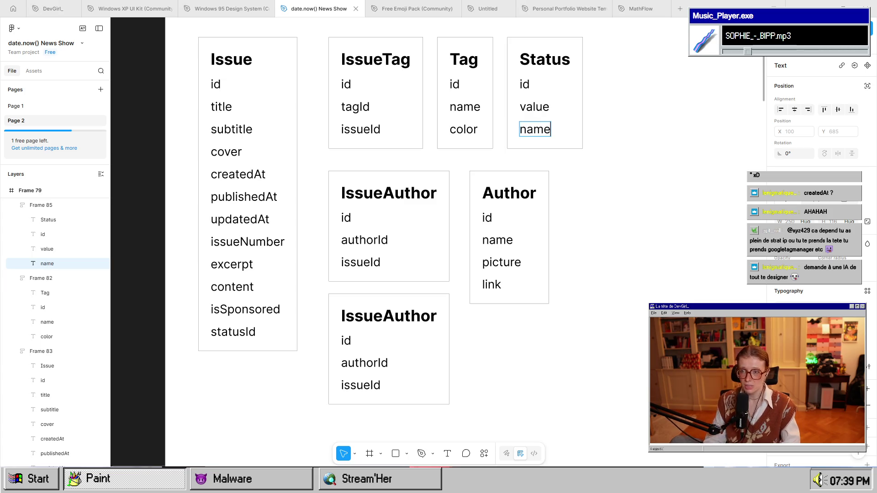
key("Escape")
left_click(592, 172)
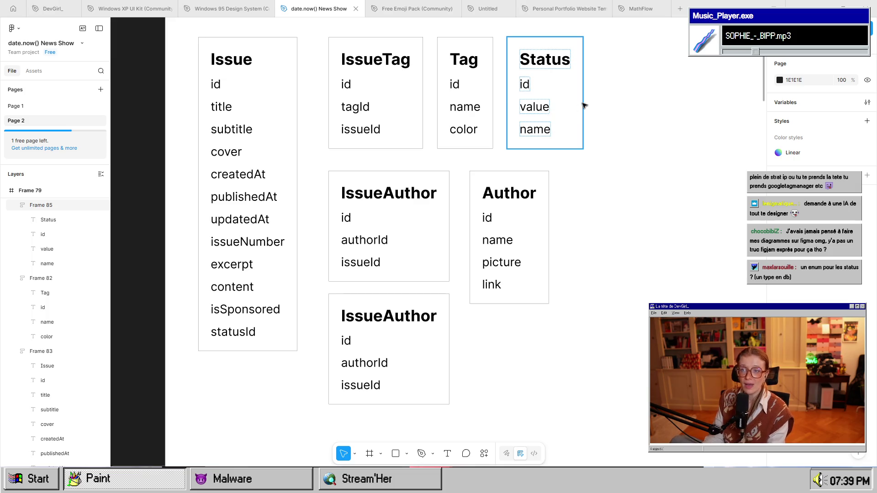
left_click(532, 132)
left_click(534, 112)
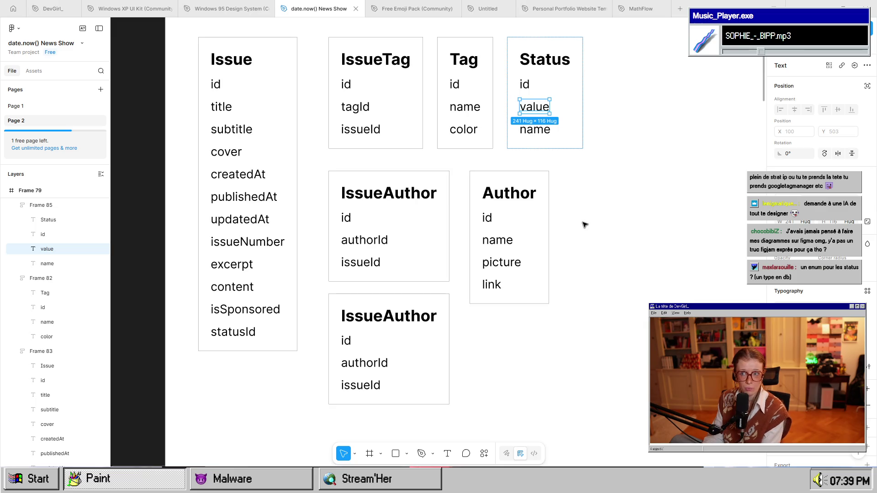
left_click(536, 132)
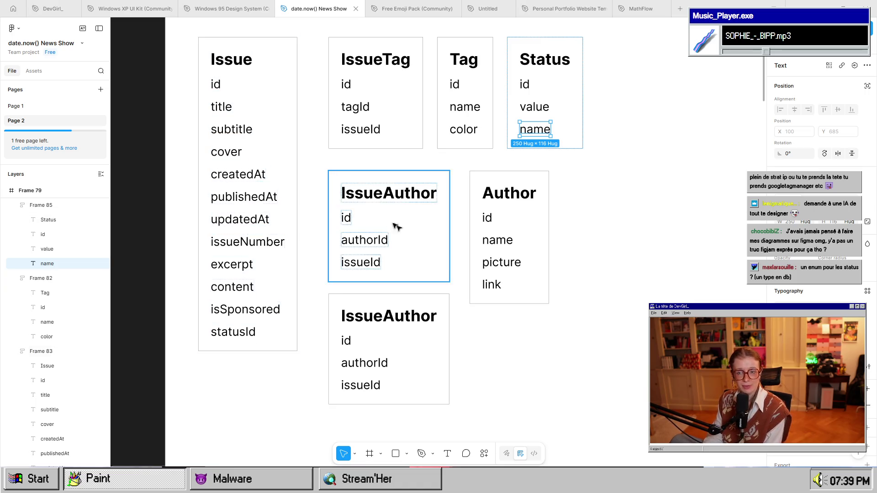
scroll(562, 273, "down", 2)
scroll(549, 251, "up", 3)
scroll(550, 252, "down", 3)
scroll(550, 251, "up", 1)
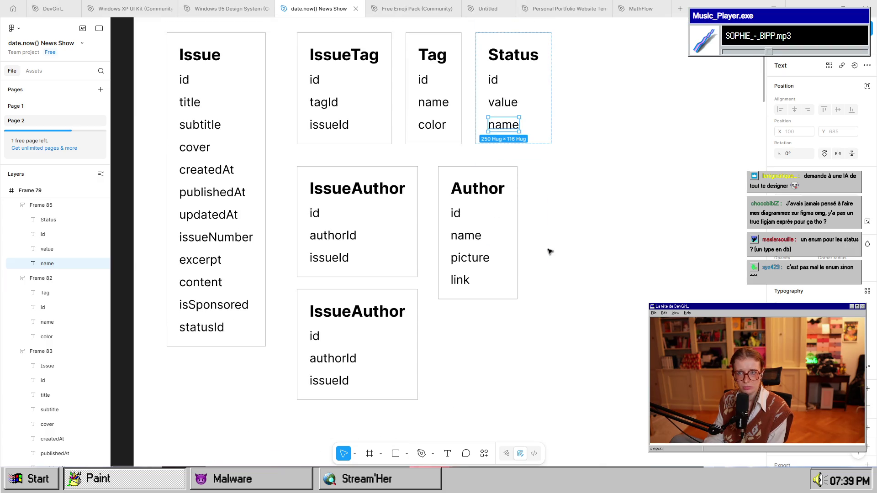
scroll(550, 251, "up", 1)
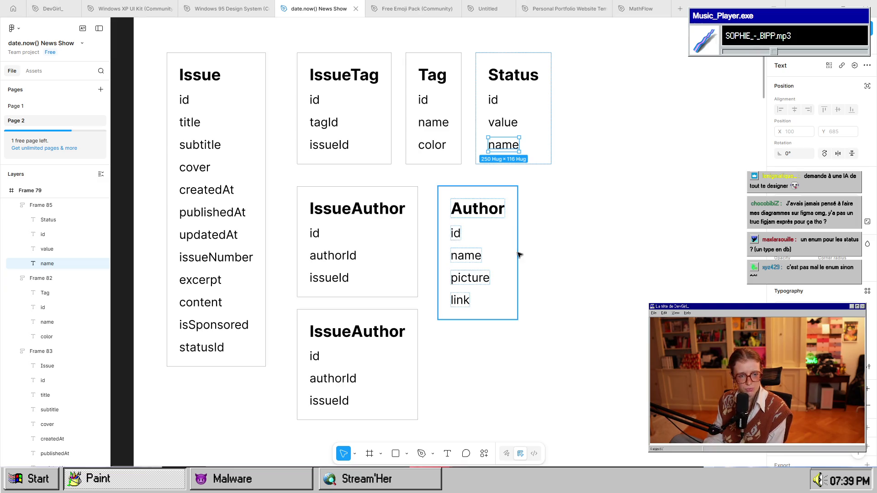
left_click(528, 73)
left_click(566, 142)
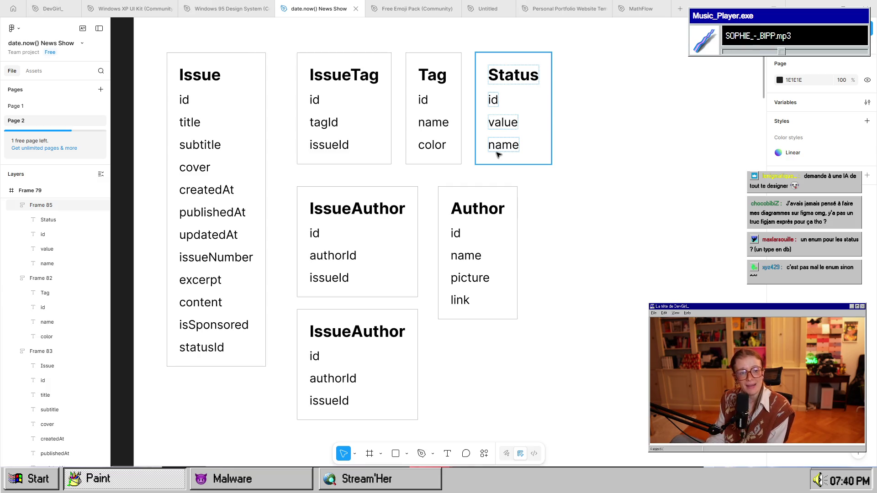
left_click(499, 145)
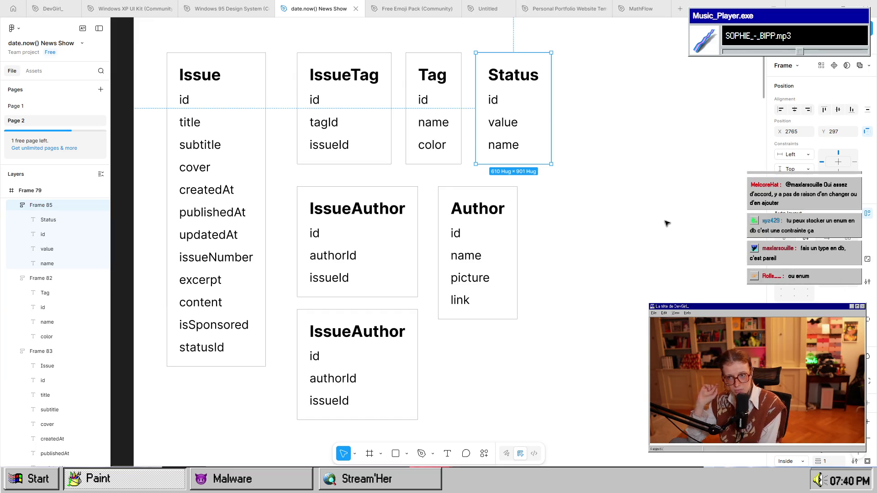
mouse_move(614, 19)
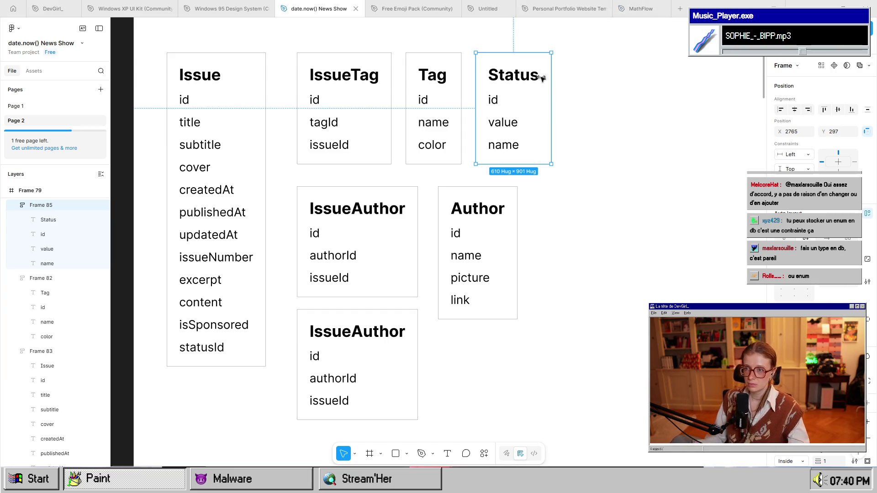
left_click(502, 76)
left_click(493, 98)
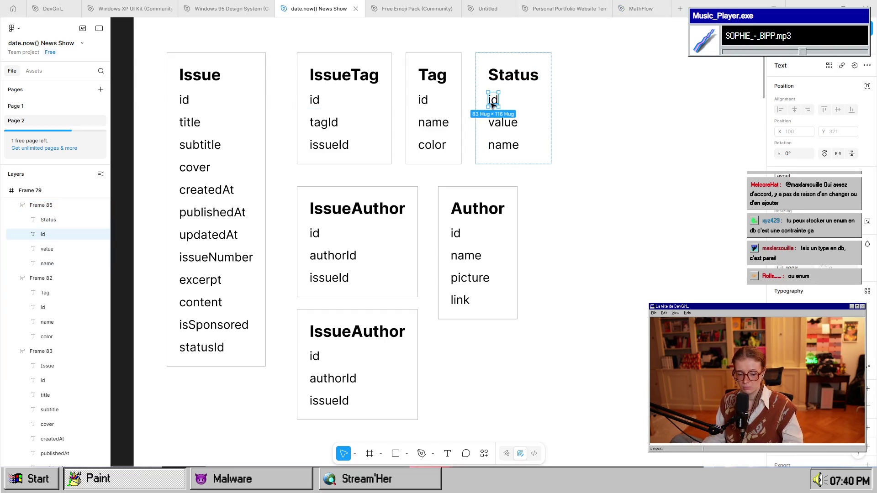
key("ctrl+d")
double_click(493, 99)
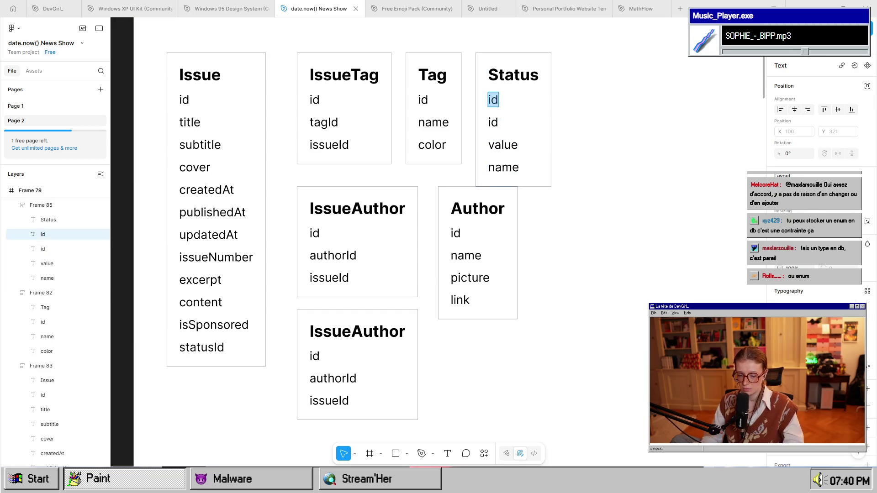
type("(enum)")
key("Escape")
scroll(583, 209, "down", 3, "ctrl")
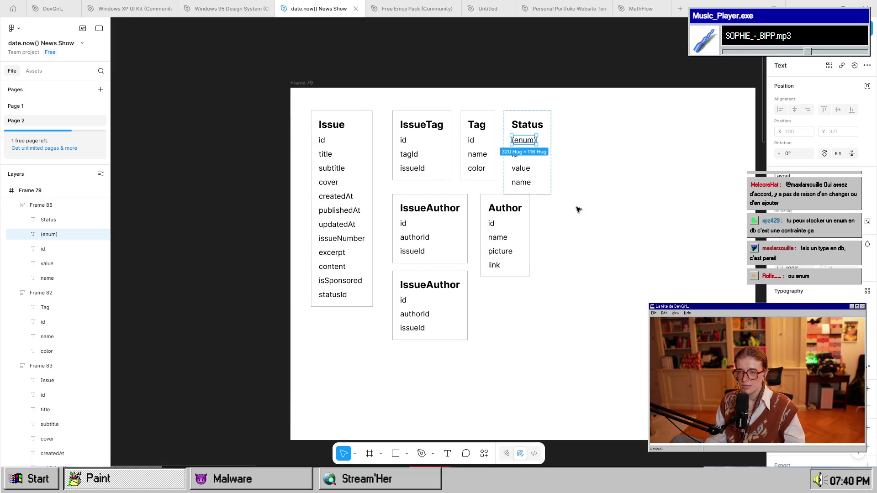
scroll(583, 209, "up", 3, "ctrl")
scroll(594, 228, "down", 1)
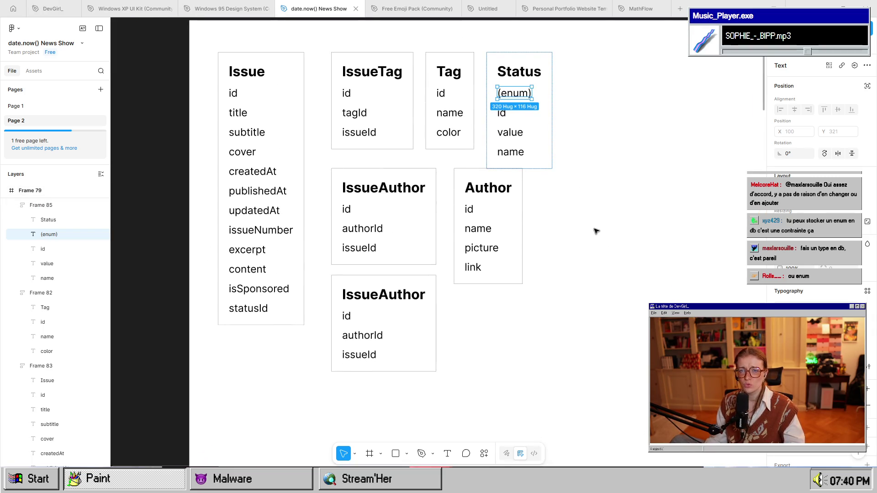
scroll(595, 228, "down", 1)
key("Escape")
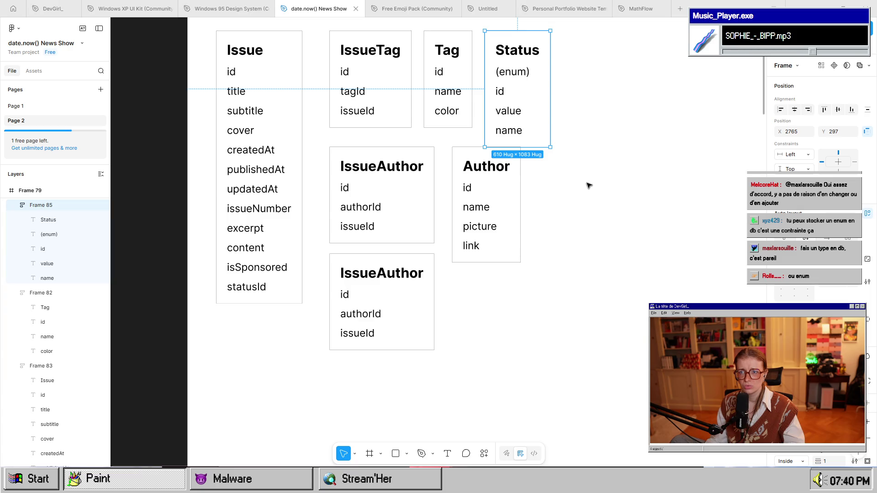
scroll(588, 185, "down", 4)
scroll(560, 133, "down", 2, "ctrl")
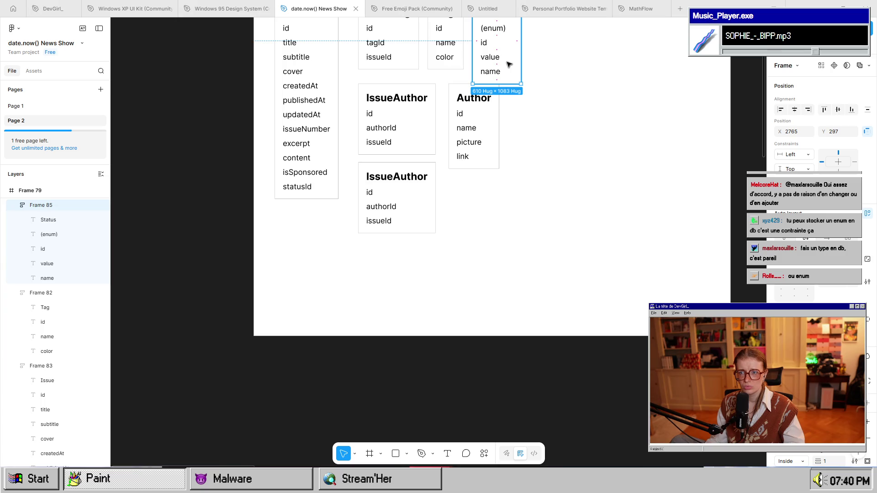
Move the Status table to the lower left of the schema board.
mouse_move(509, 64)
left_mouse_down()
mouse_move(287, 303)
mouse_move(296, 293)
mouse_move(348, 309)
mouse_move(307, 304)
left_mouse_up()
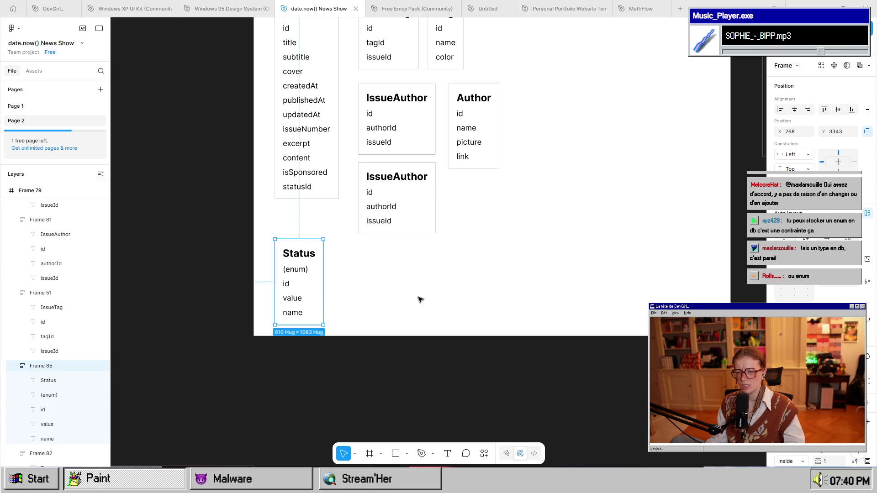
left_click(433, 293)
scroll(407, 239, "up", 3)
scroll(406, 239, "up", 3)
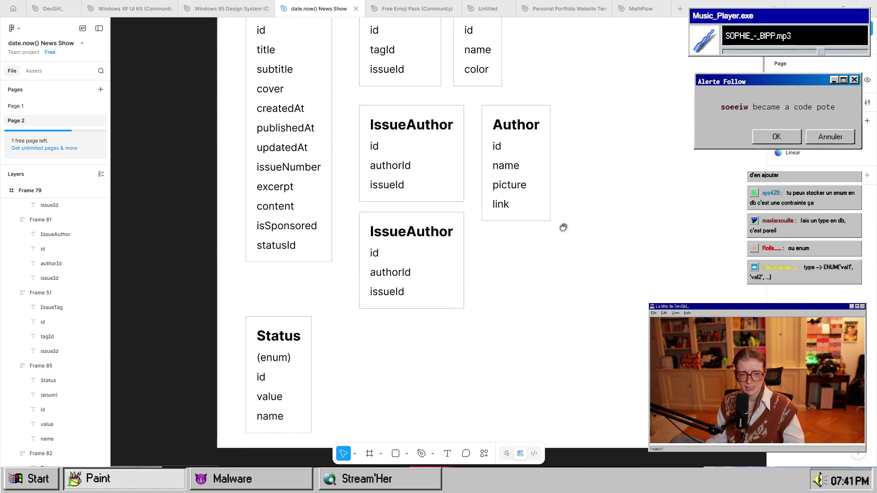
scroll(563, 223, "up", 3)
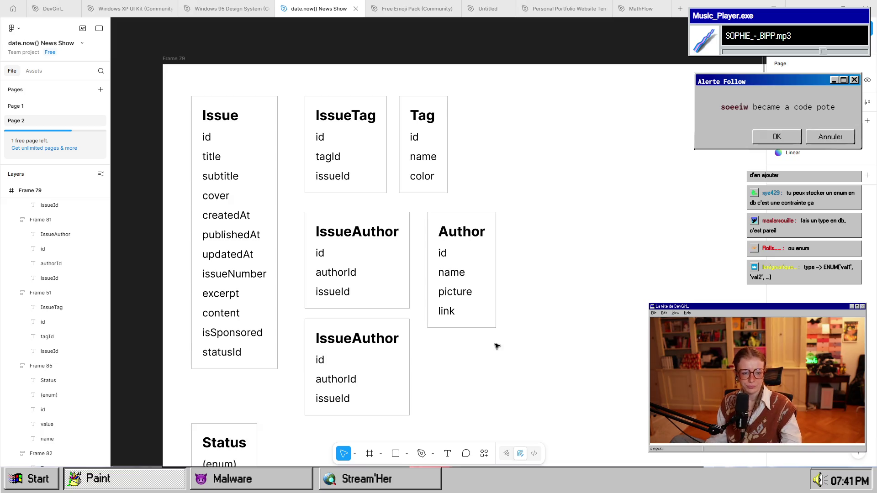
scroll(516, 274, "up", 1)
scroll(558, 208, "right", 2)
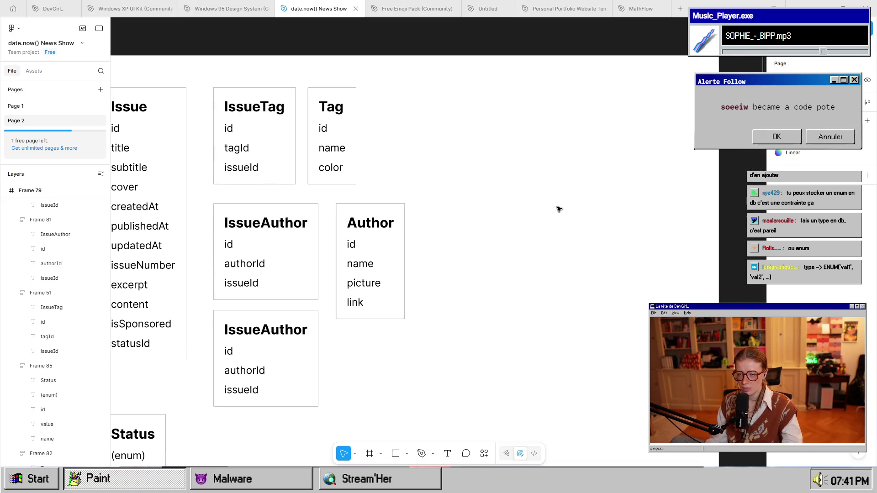
scroll(627, 280, "left", 3)
scroll(627, 280, "up", 2)
mouse_move(507, 307)
left_mouse_down()
mouse_move(497, 309)
mouse_move(466, 255)
left_mouse_up()
left_click_drag(544, 362, 525, 332)
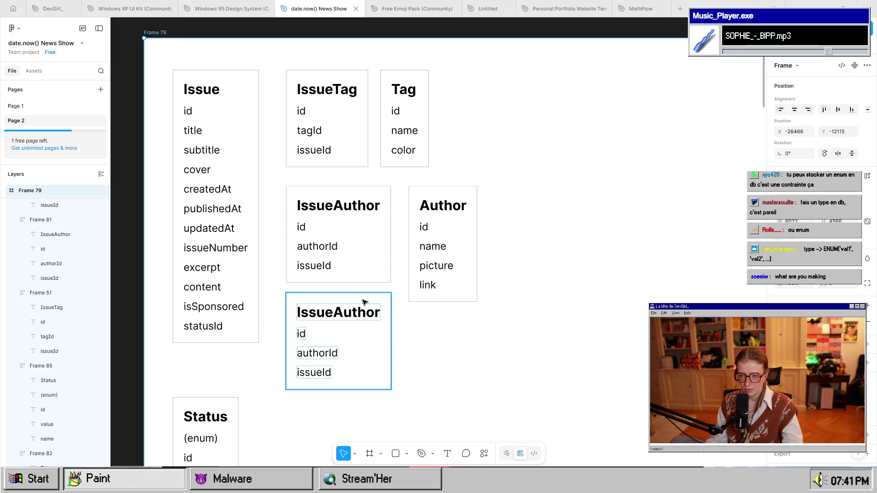
Move the lower IssueAuthor copy into the top row, top-aligned with Tag.
left_click(361, 327)
mouse_move(360, 329)
left_mouse_down()
mouse_move(623, 127)
mouse_move(591, 101)
mouse_move(560, 111)
mouse_move(562, 103)
mouse_move(569, 160)
left_mouse_up()
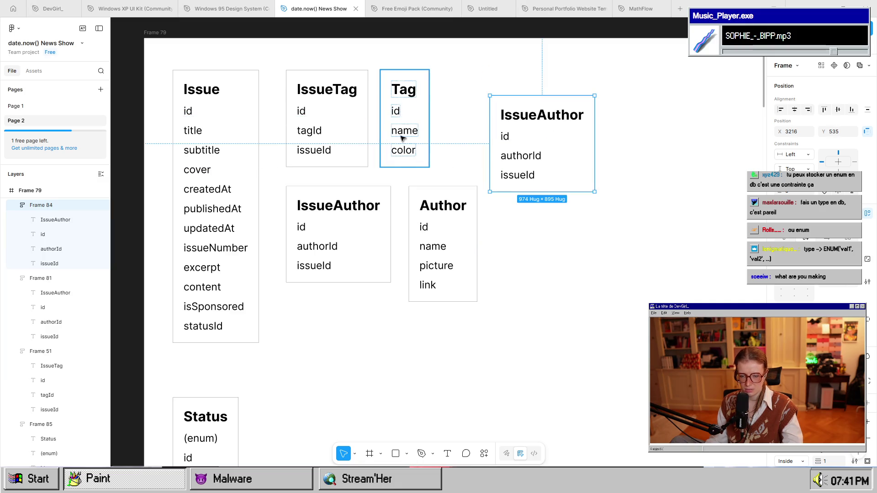
left_click(405, 129, "shift")
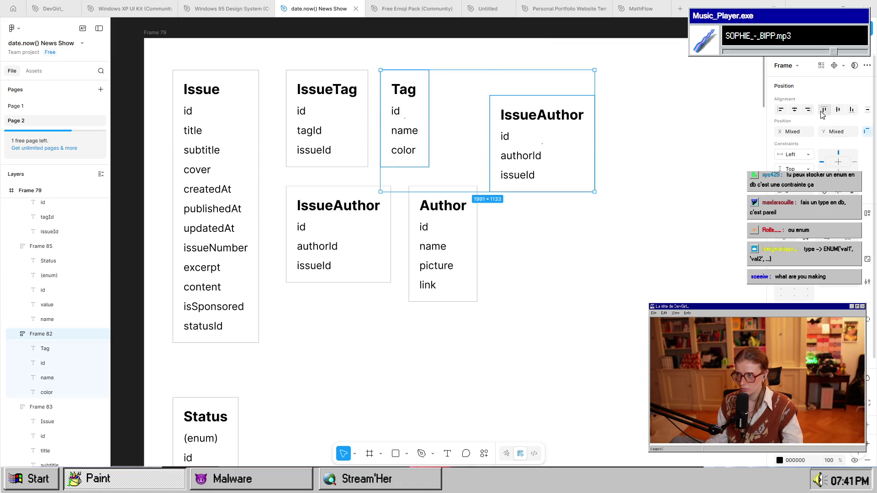
left_click(824, 111)
left_click(645, 165)
double_click(542, 90)
double_click(542, 89)
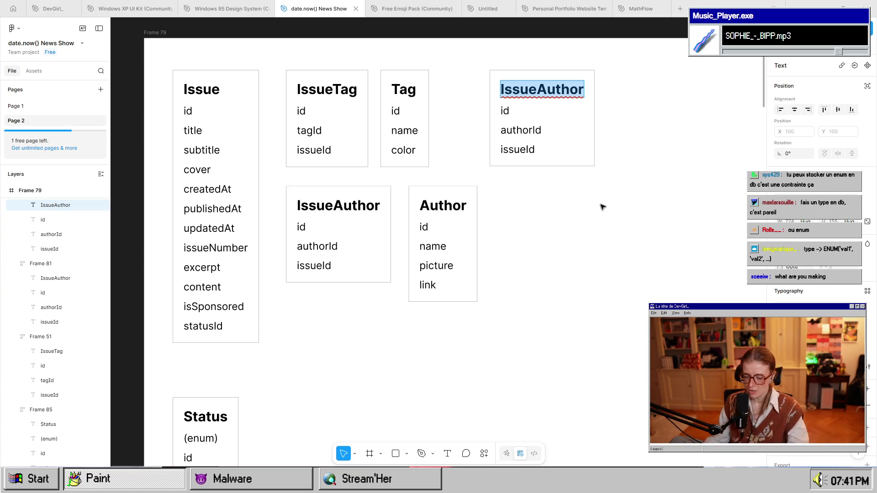
Retitle the copied table View and rename its fields to timestamp and ip.
type("View")
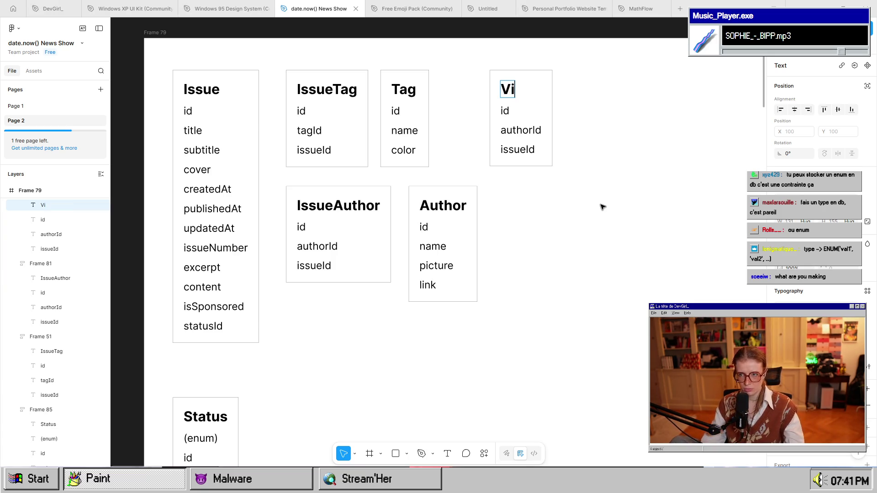
double_click(535, 136)
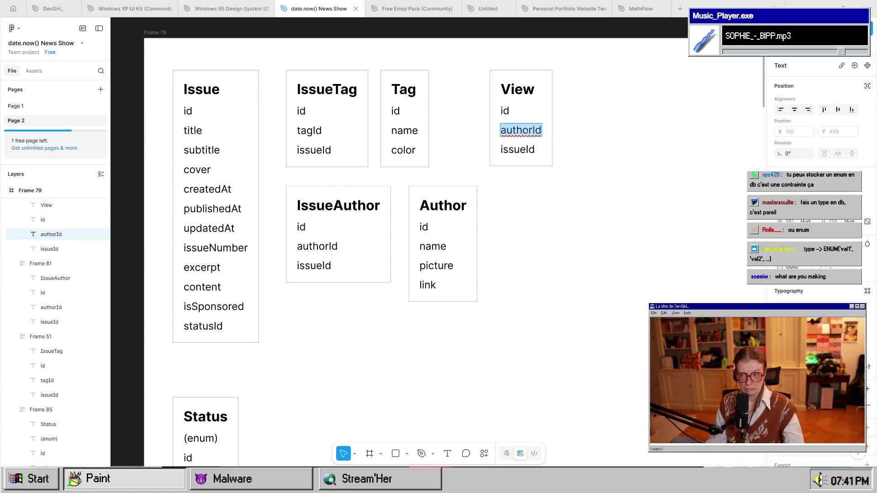
type("timestamp")
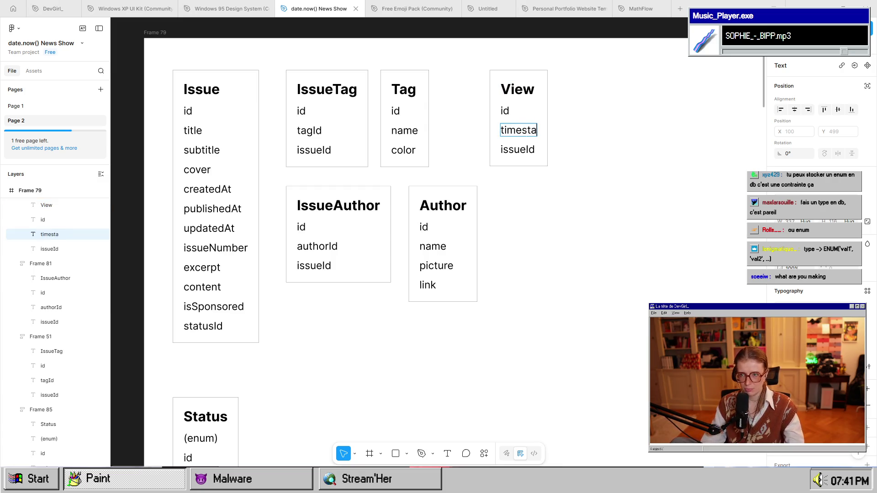
double_click(519, 149)
double_click(517, 149)
type("ip")
key("Escape")
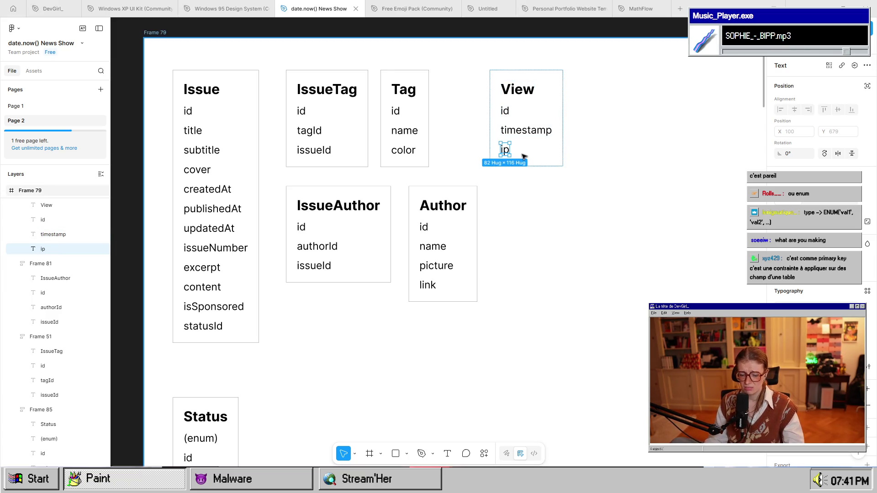
left_click(564, 239)
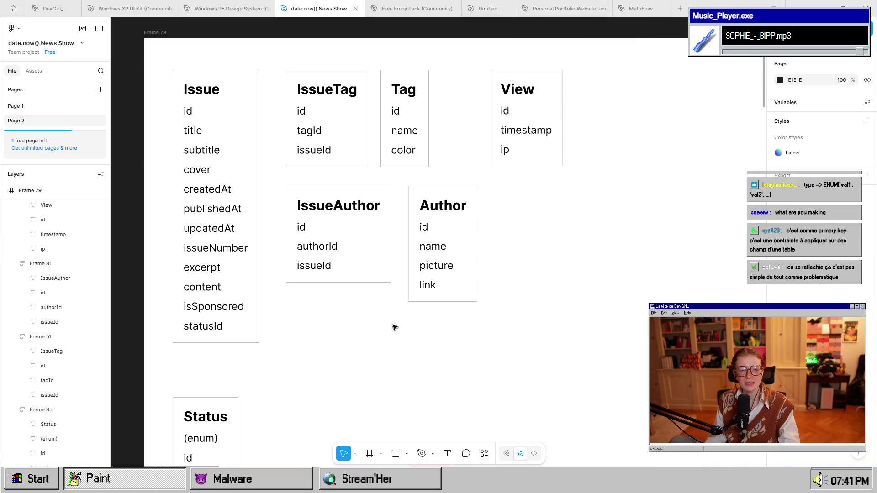
scroll(437, 315, "down", 1)
scroll(437, 319, "down", 3)
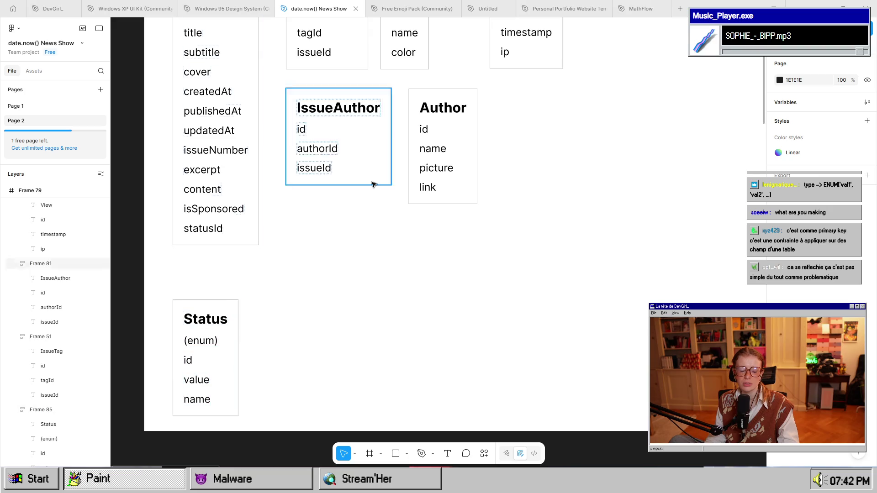
scroll(436, 258, "up", 3)
scroll(436, 258, "up", 1)
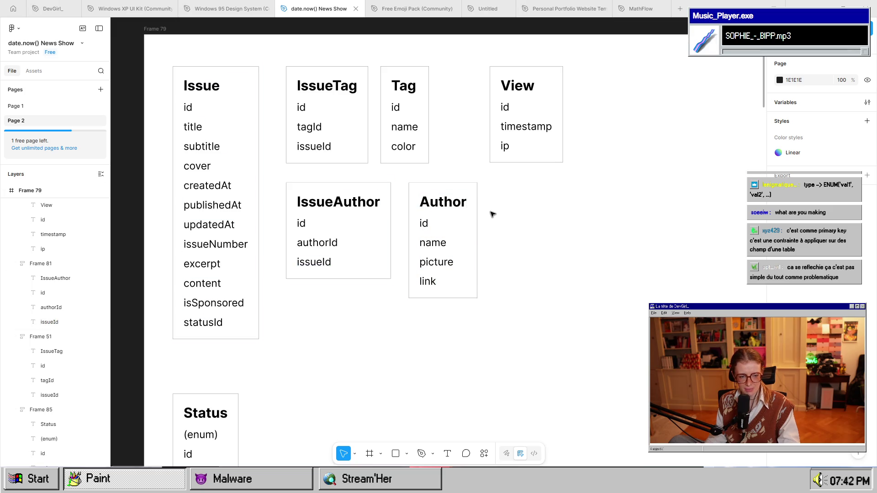
left_click(503, 146)
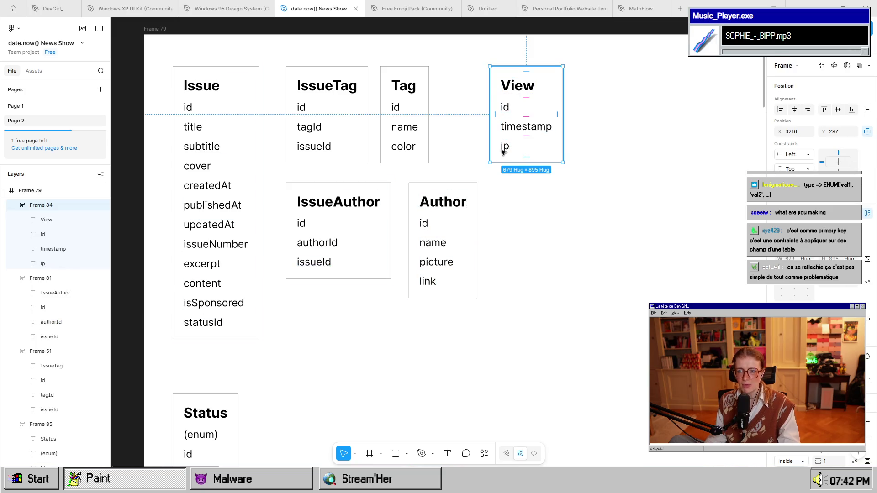
left_click(504, 146)
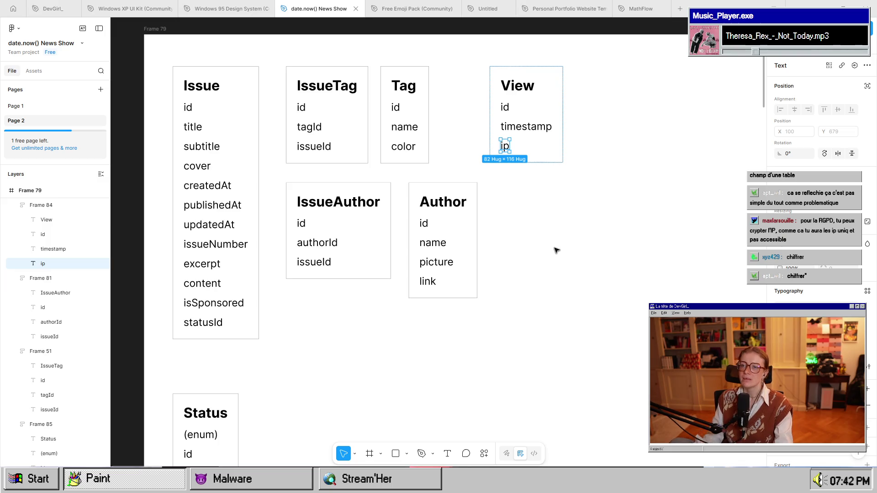
left_click(528, 179)
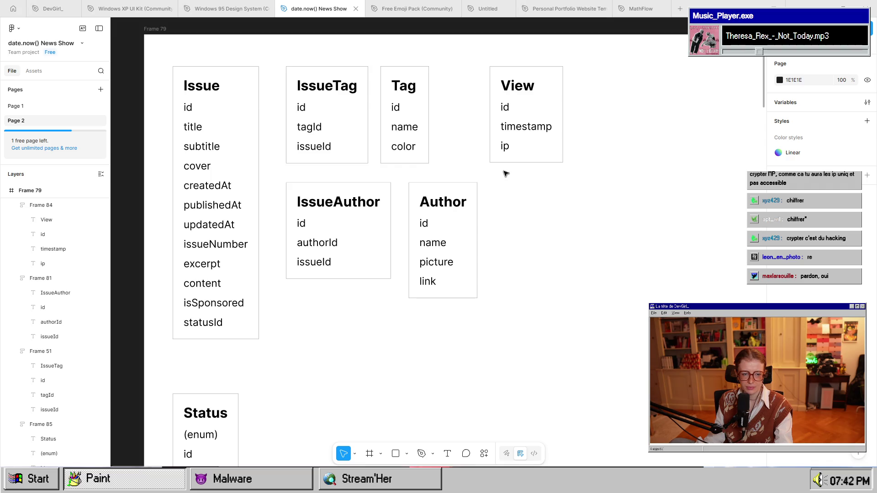
double_click(505, 147)
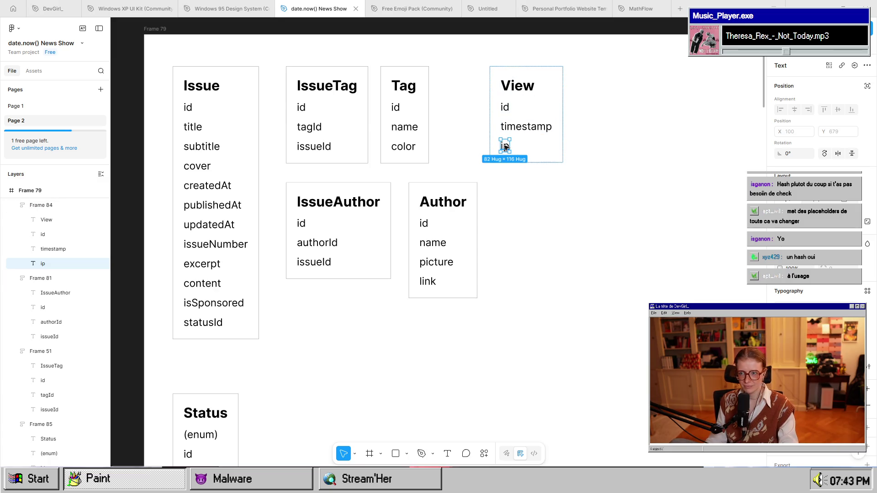
Rename the View table's ip field to hashedIp.
double_click(504, 146)
type("hashedIP")
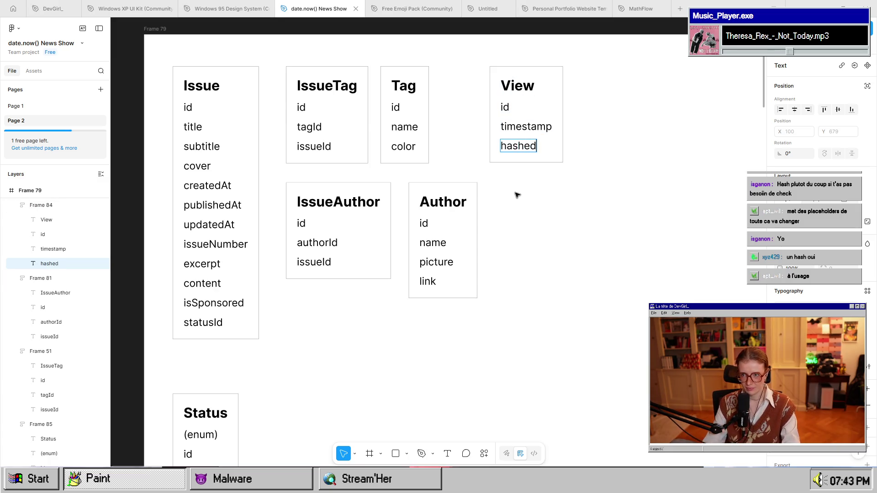
key("BackSpace")
key("BackSpace")
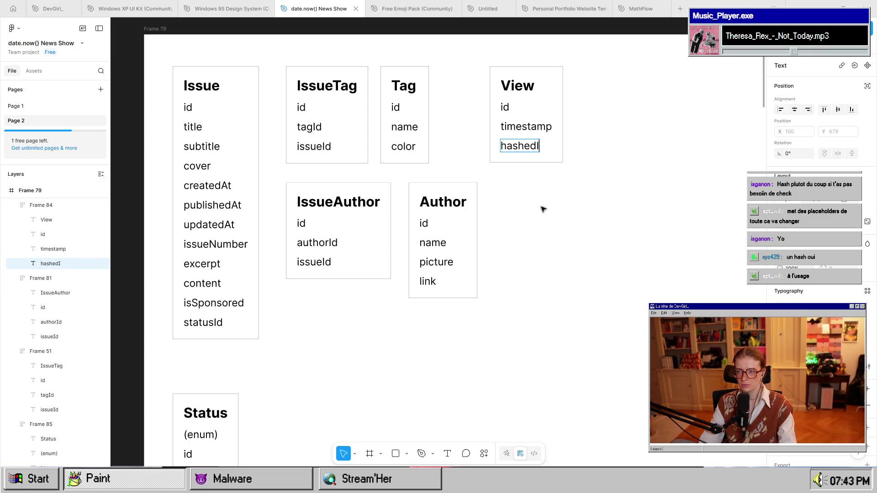
type("I")
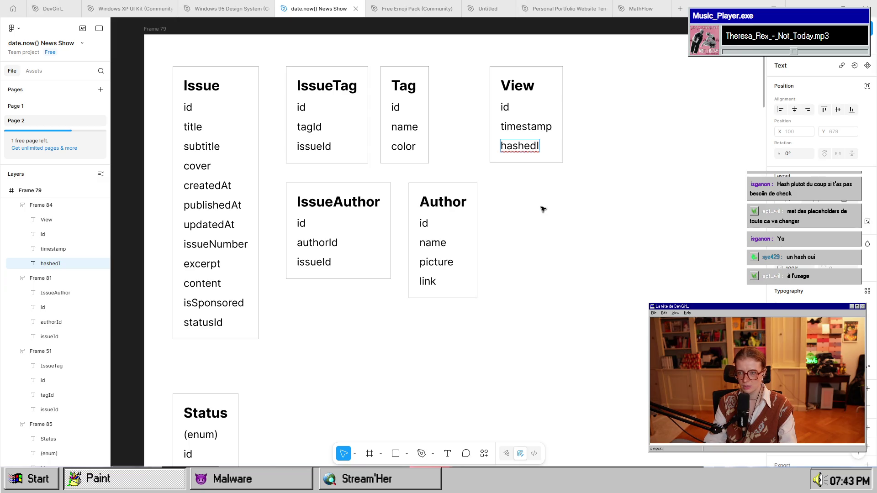
type("p")
key("Escape")
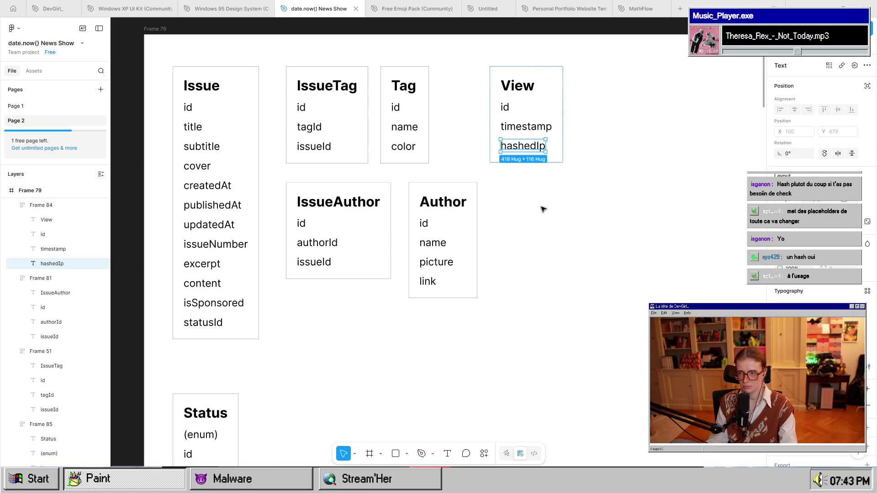
left_click(542, 208)
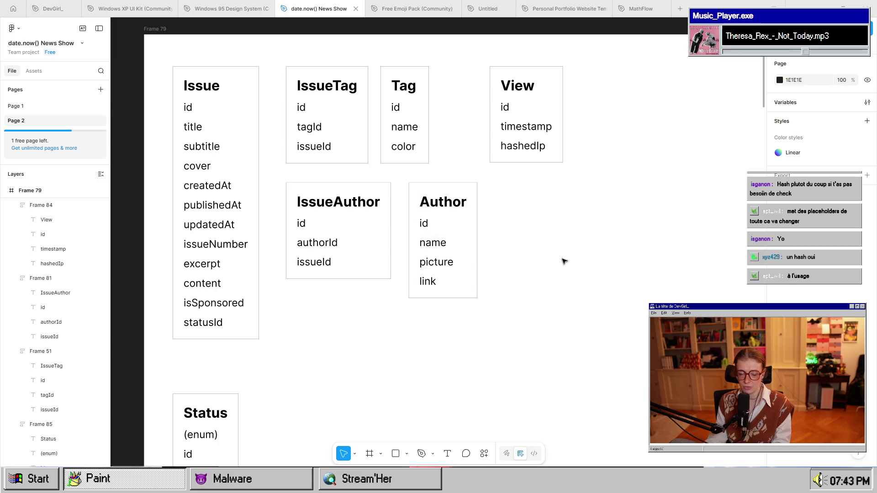
scroll(385, 251, "down", 2, "ctrl")
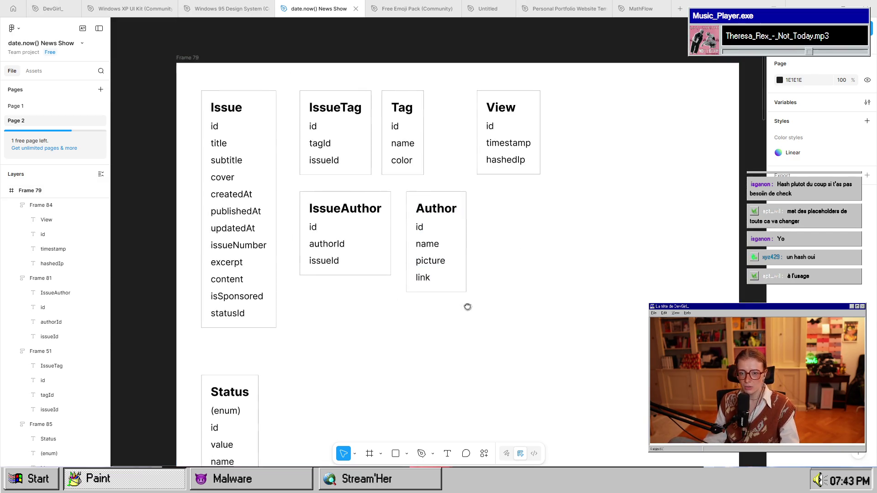
Duplicate the Author table below itself and retitle the copy Sponsors.
scroll(458, 306, "right", 1)
left_click(222, 293)
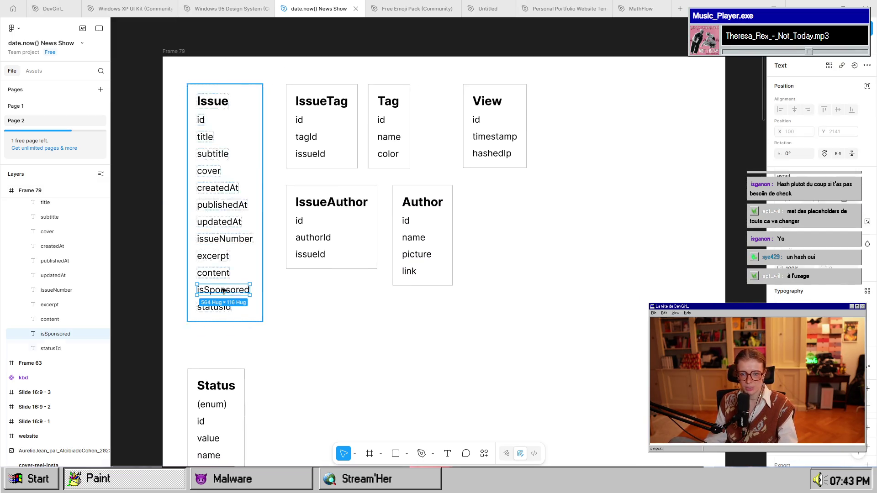
left_click(503, 309)
left_click(442, 266)
left_click_drag(426, 250, 430, 355, "alt")
double_click(421, 309)
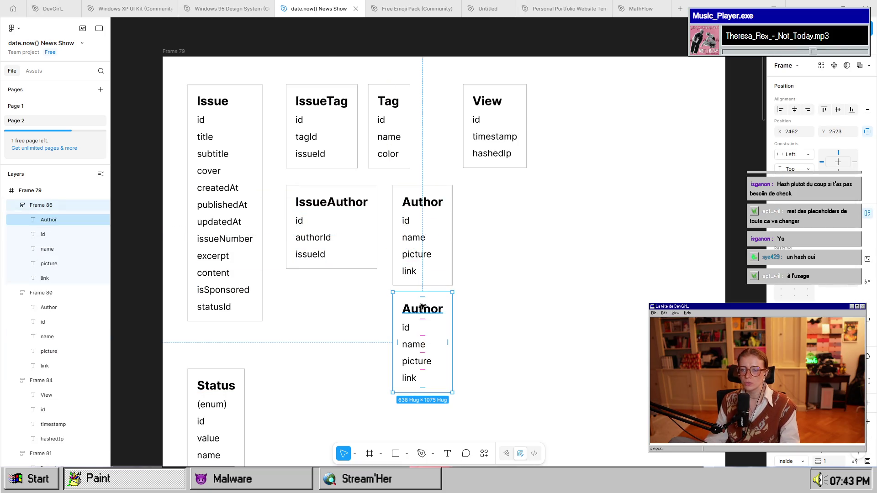
key("Return")
type("Sponsors")
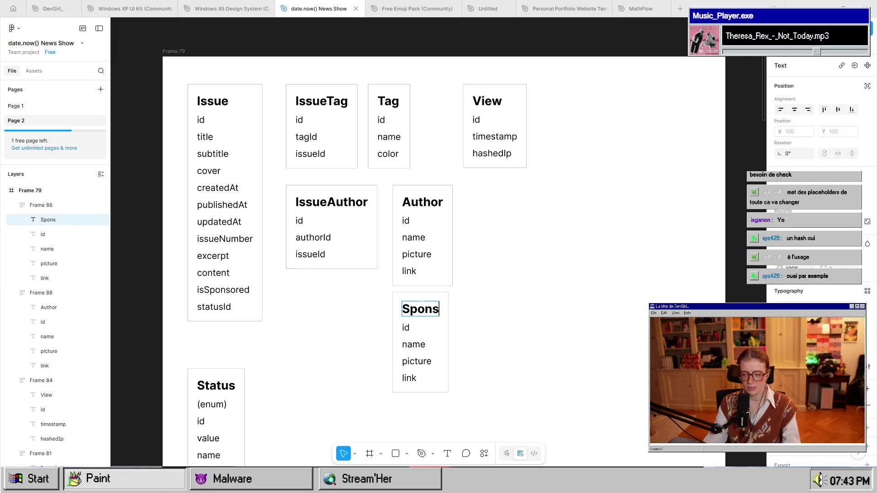
key("Escape")
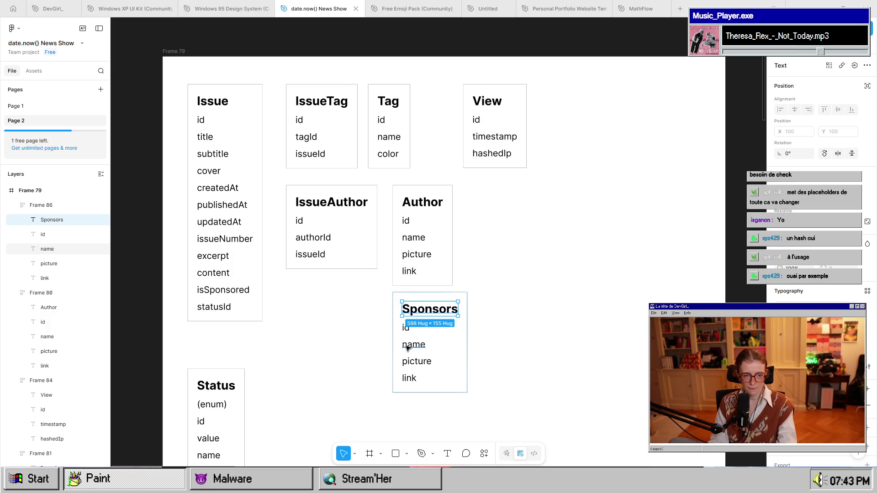
Delete the picture and link rows from the Sponsors table.
double_click(408, 348)
key("Escape")
scroll(547, 412, "down", 2)
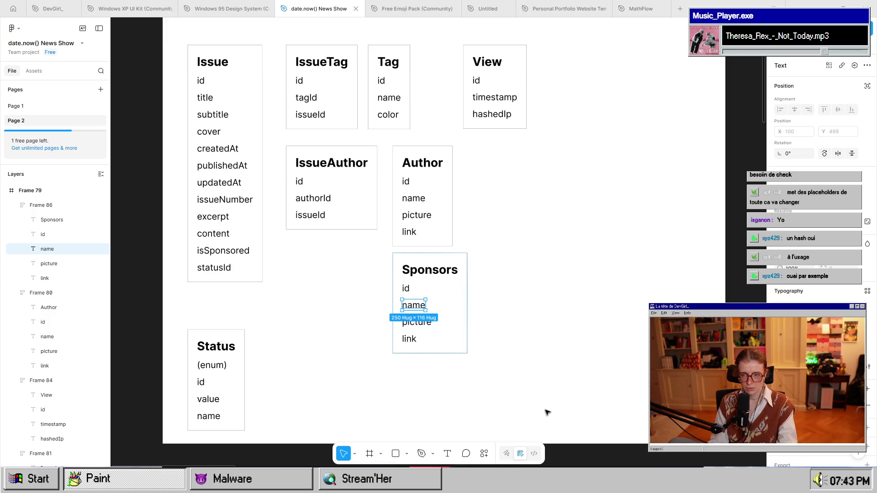
left_click(497, 364)
left_click(420, 321)
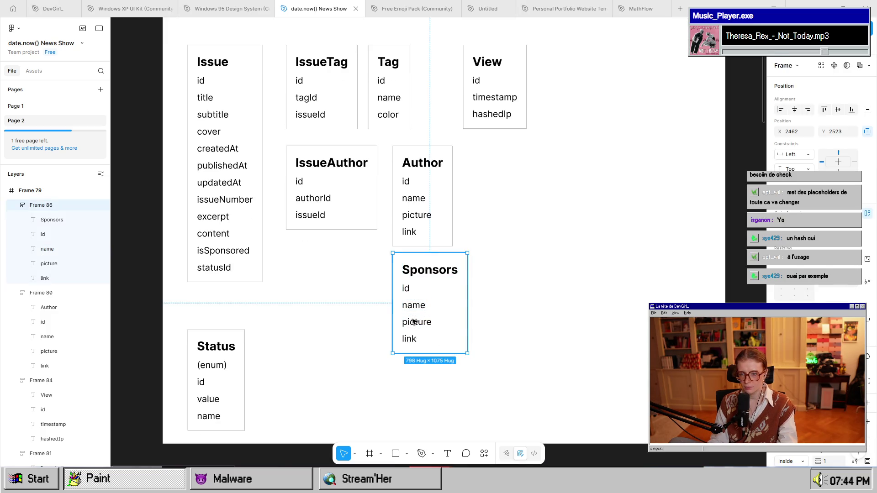
left_click(429, 322)
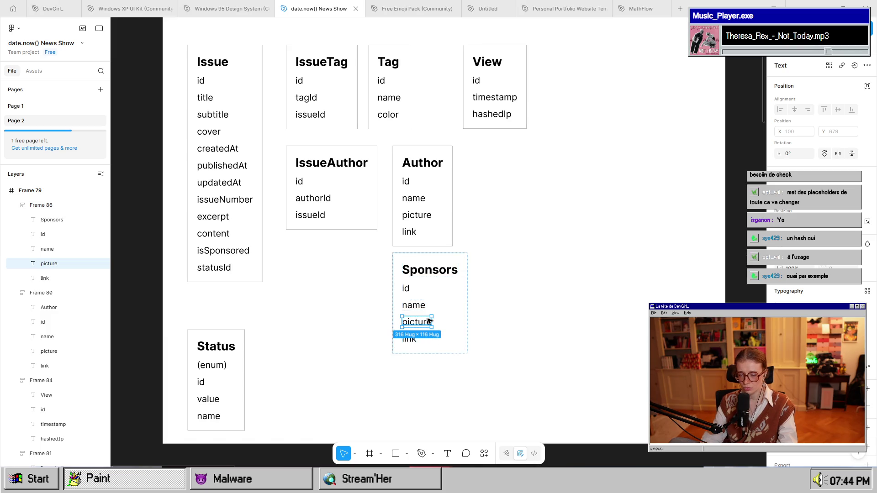
key("Delete")
left_click(411, 322)
key("Delete")
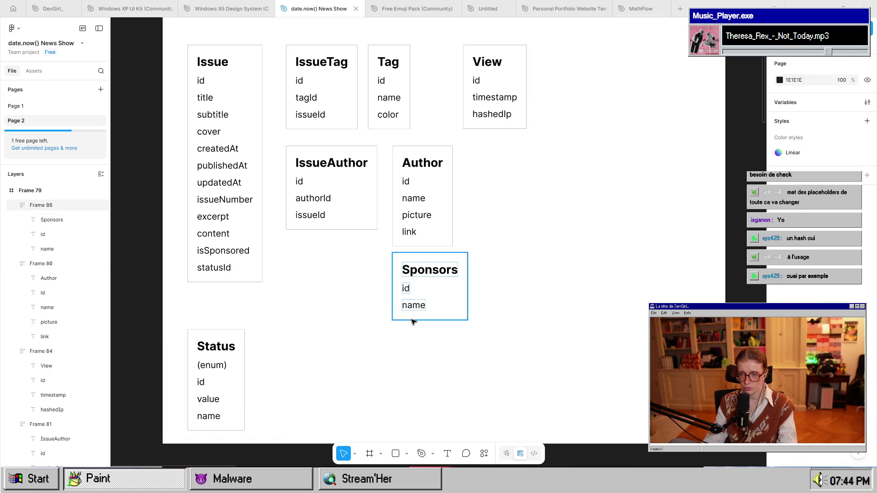
Copy Sponsors to the left, then add a link row to the original Sponsors.
left_click(429, 295)
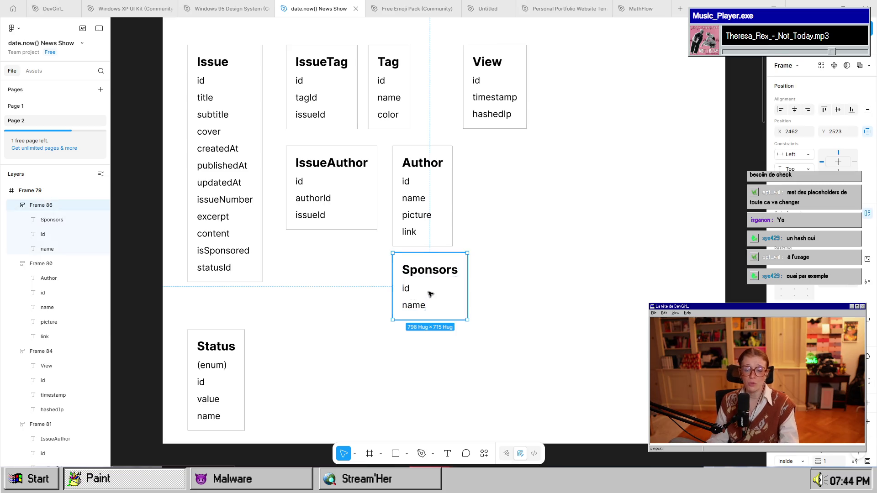
left_click_drag(446, 281, 340, 290)
left_click(414, 303)
left_click(415, 309)
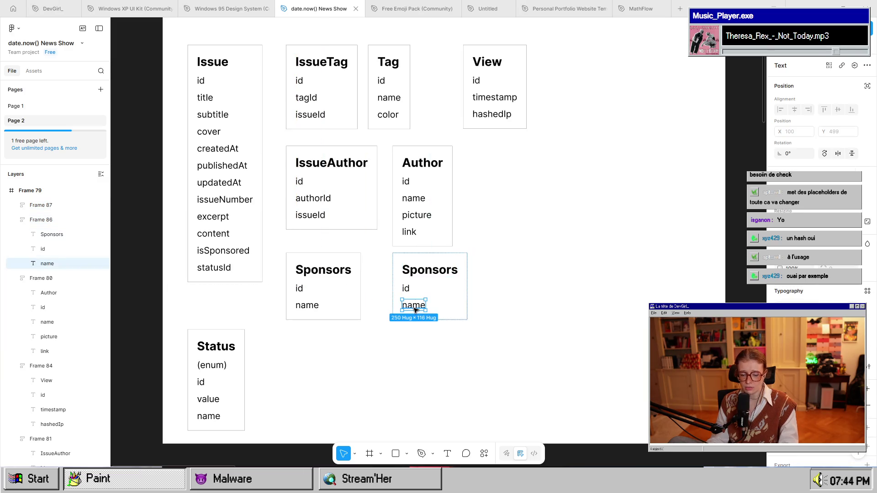
key("ctrl+d")
double_click(419, 323)
type("link")
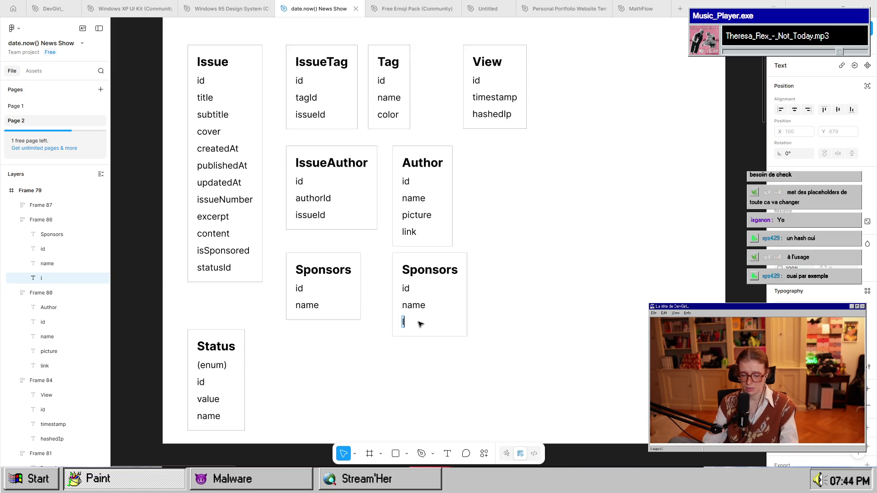
left_click(389, 393)
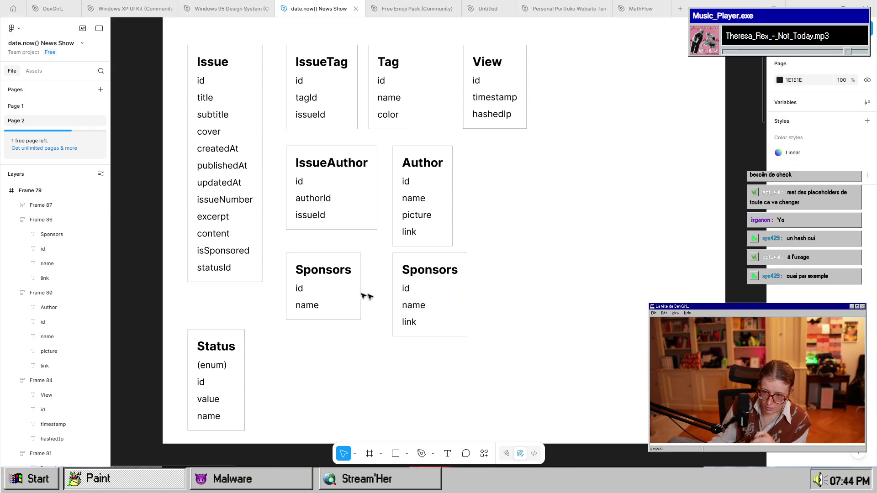
Retitle the left Sponsors copy IssueSponsors and shift the right table slightly right.
double_click(311, 273)
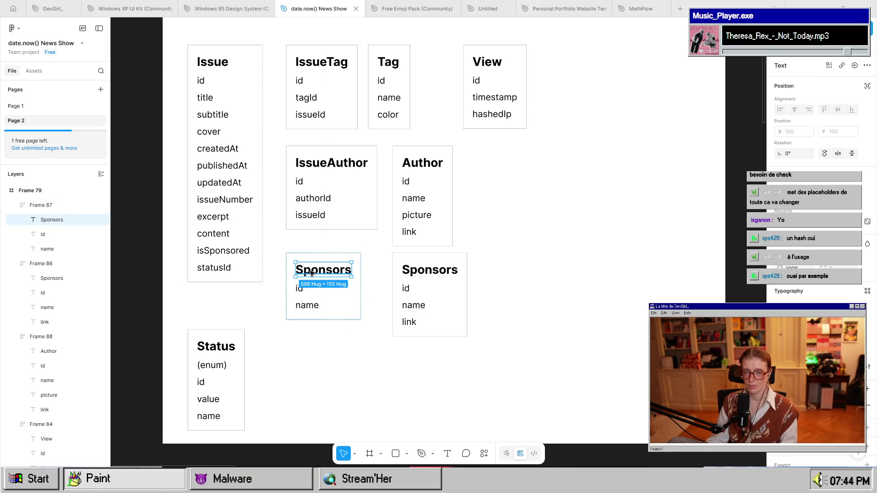
double_click(310, 273)
left_click(296, 269)
type("Isu")
key("BackSpace")
type("sue")
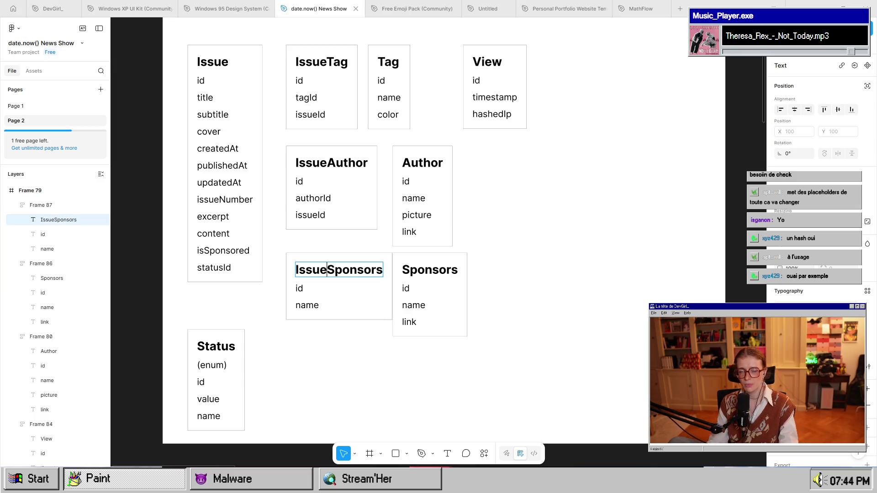
key("Escape")
left_click_drag(448, 308, 459, 304)
left_click(324, 321)
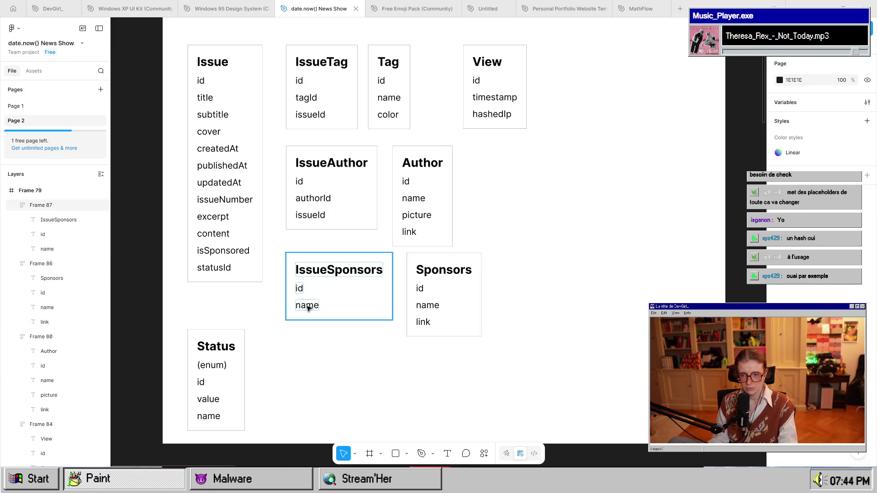
Rename the name row to sponsorId and singularize titles to Sponsor and IssueSponsor.
double_click(307, 305)
type("spons")
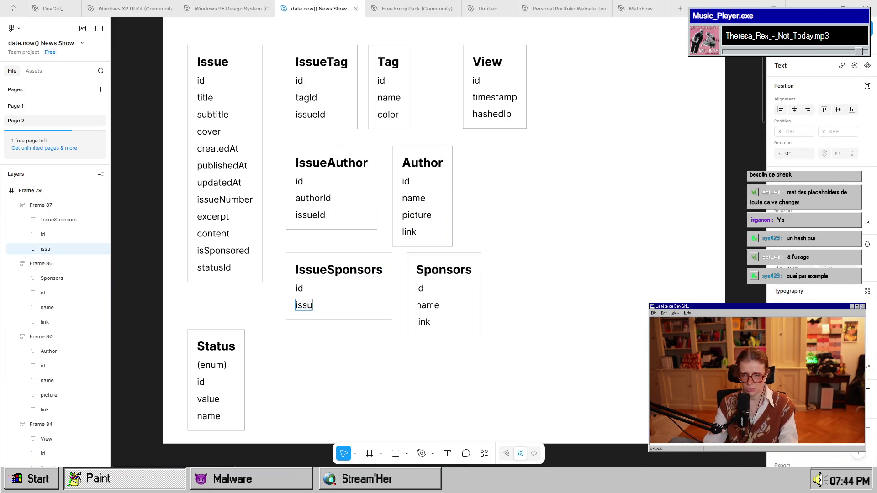
type("or")
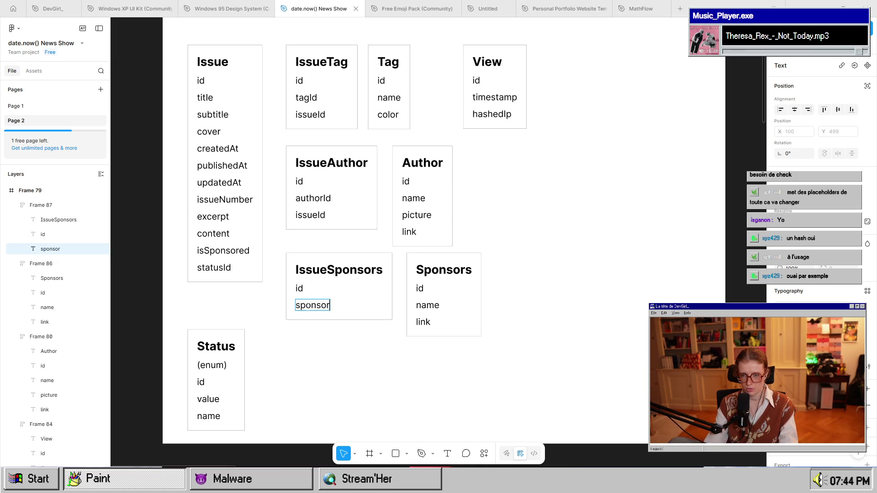
type("ID")
key("BackSpace")
key("BackSpace")
type("Id")
left_click(443, 269)
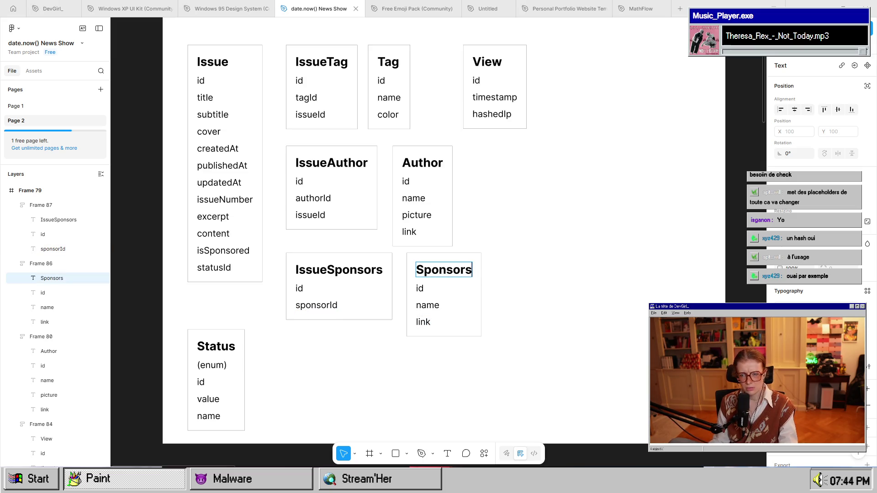
key("BackSpace")
double_click(376, 273)
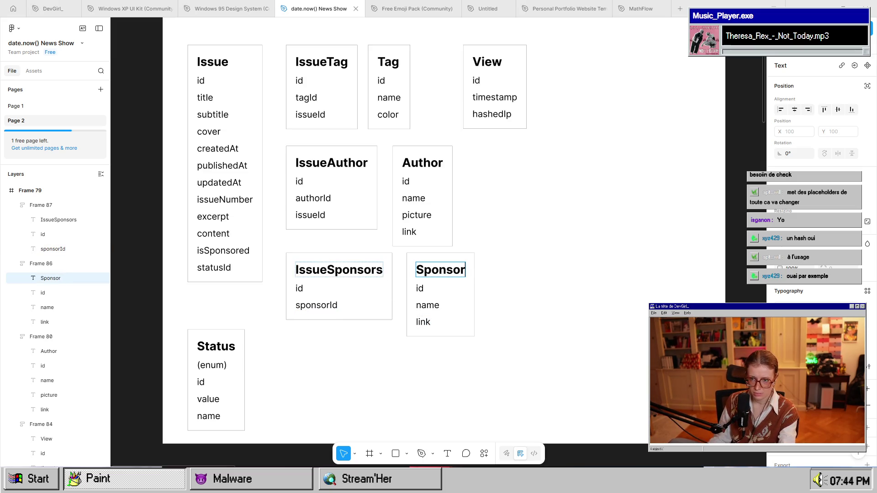
key("BackSpace")
key("Escape")
Duplicate sponsorId twice and rename the copies issueId and link.
left_click(336, 305)
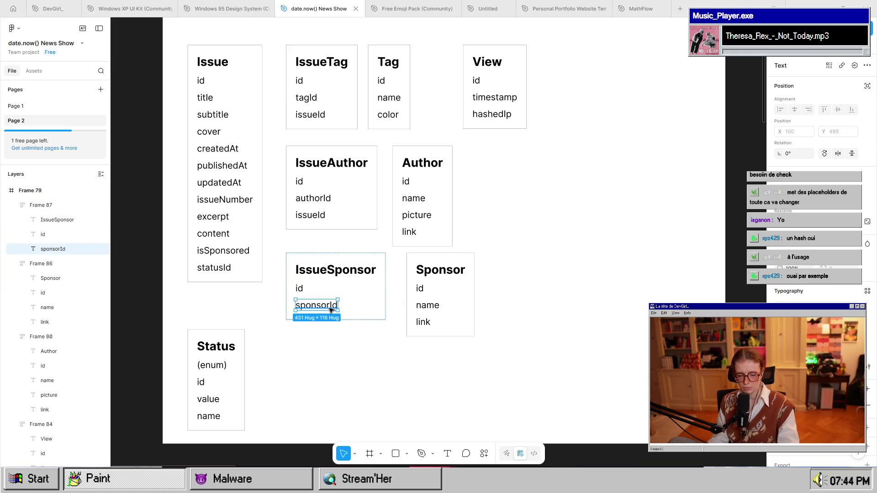
key("ctrl+d")
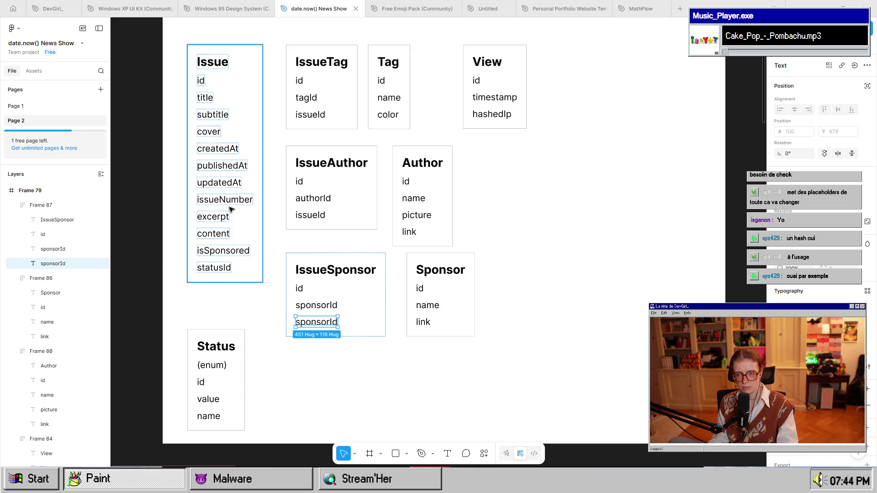
key("ctrl+d")
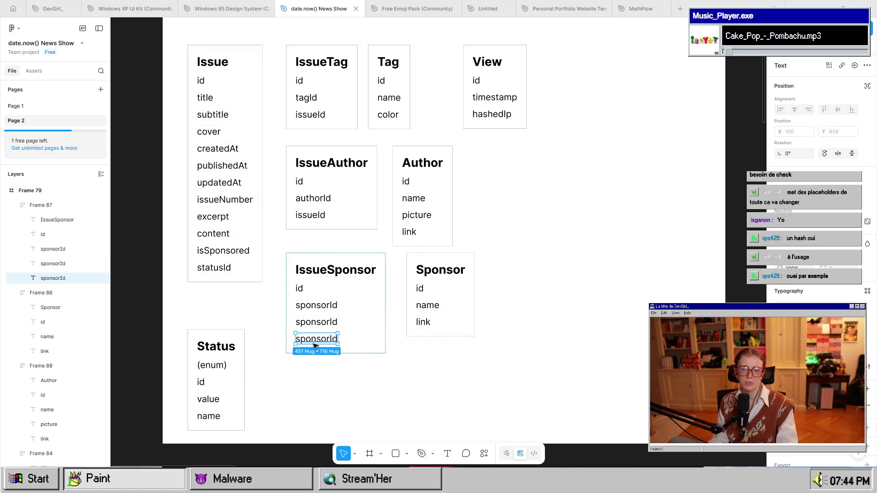
key("Return")
left_click(317, 322)
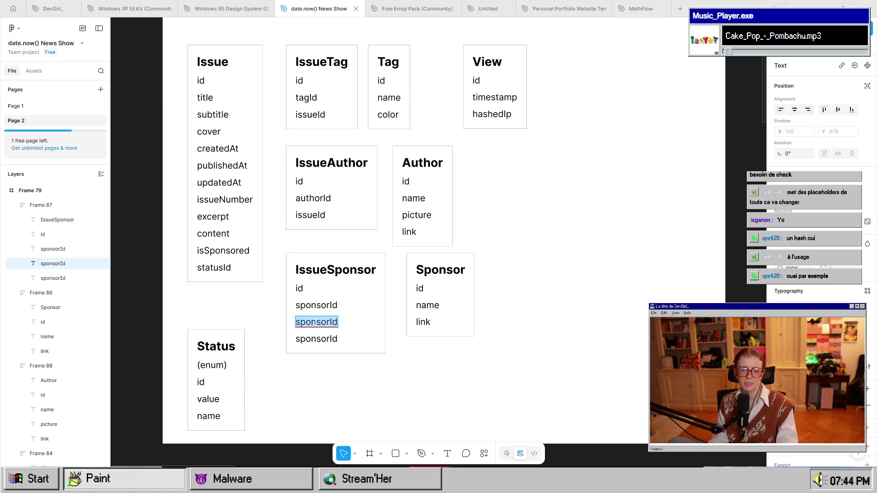
type("issueId")
key("Escape")
key("Tab")
key("Return")
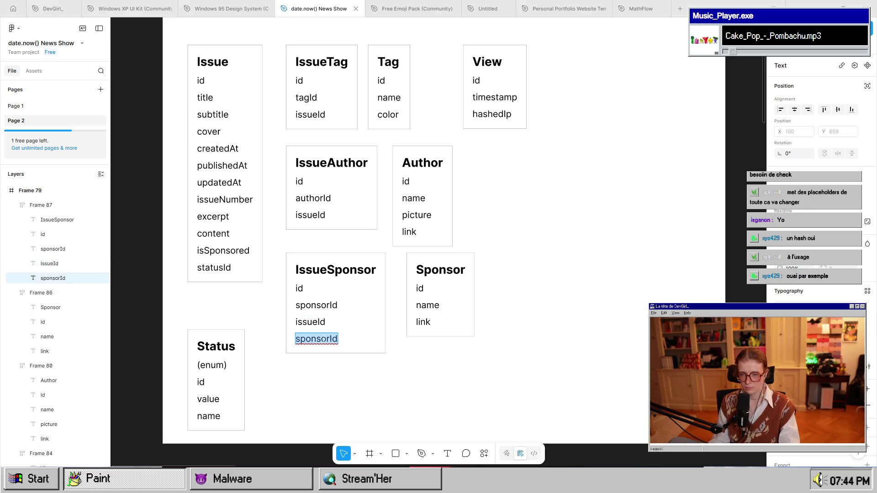
type("link")
key("Escape")
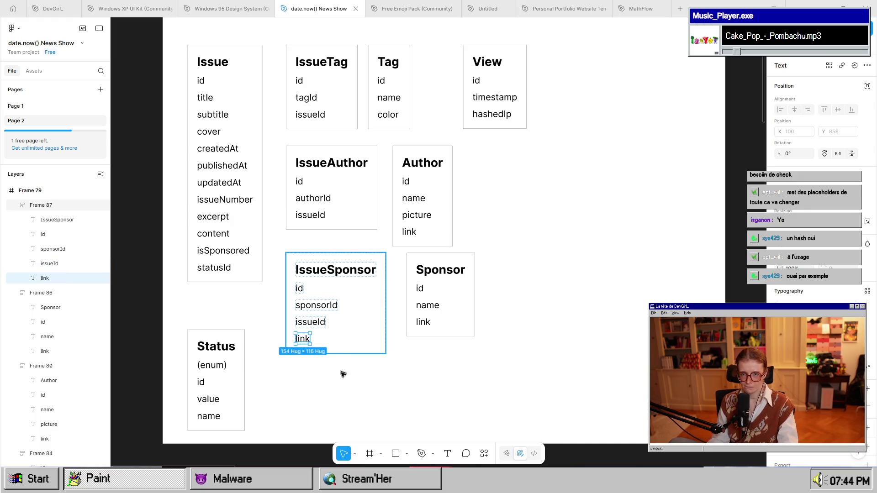
left_click(338, 361)
scroll(353, 356, "down", 2)
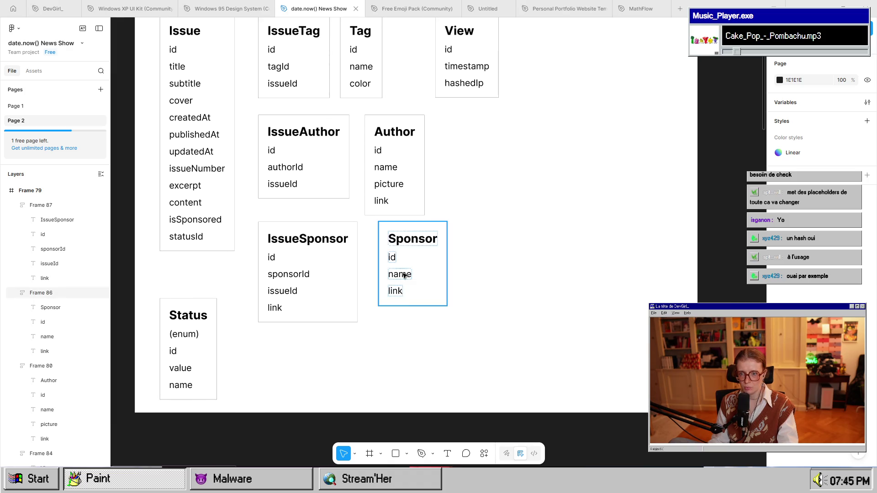
Nudge the Sponsor table left and the View table right to tidy the schema layout.
scroll(454, 354, "down", 3)
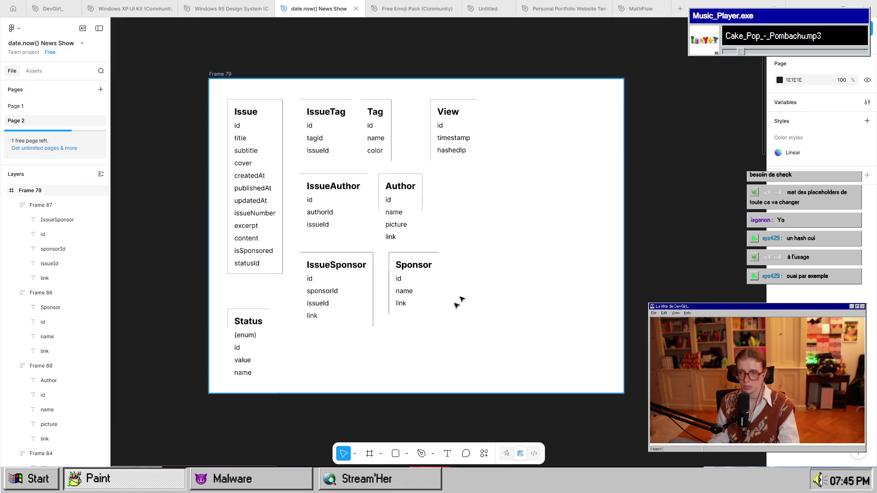
scroll(446, 315, "up", 2)
left_click_drag(483, 324, 469, 293)
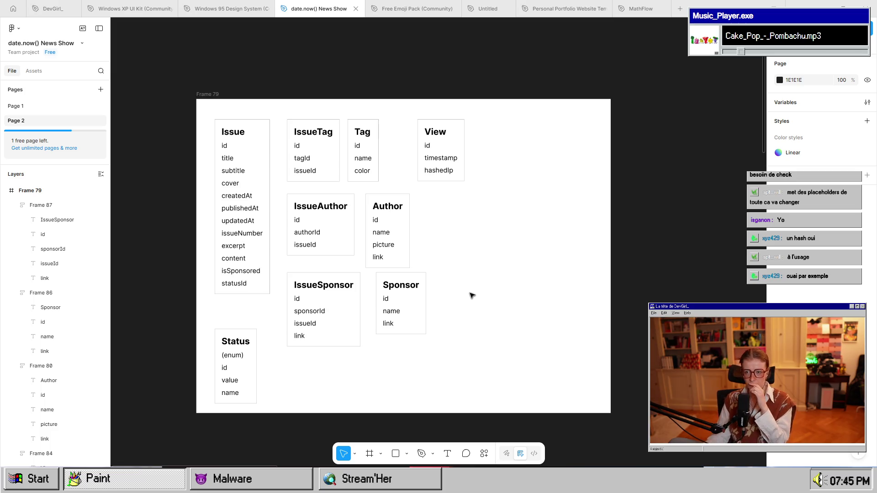
left_click_drag(417, 290, 409, 291)
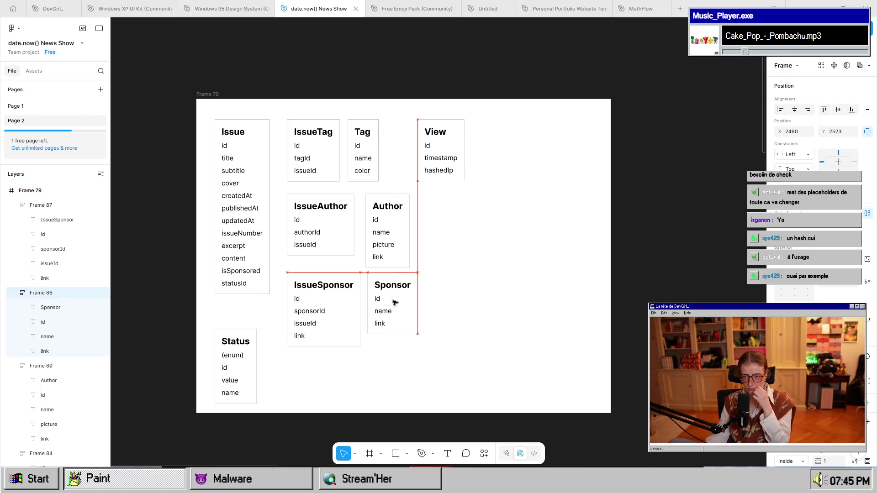
left_click(491, 378)
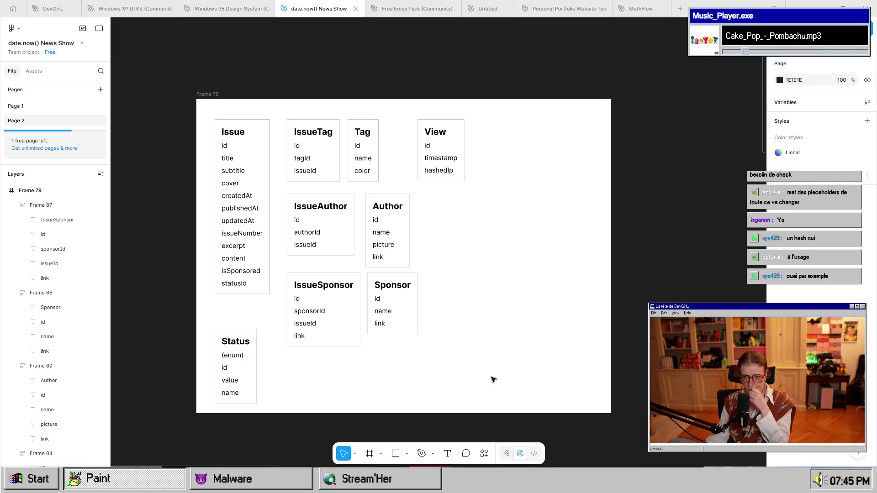
mouse_move(440, 166)
left_mouse_down()
mouse_move(461, 165)
mouse_move(460, 174)
mouse_move(461, 166)
left_mouse_up()
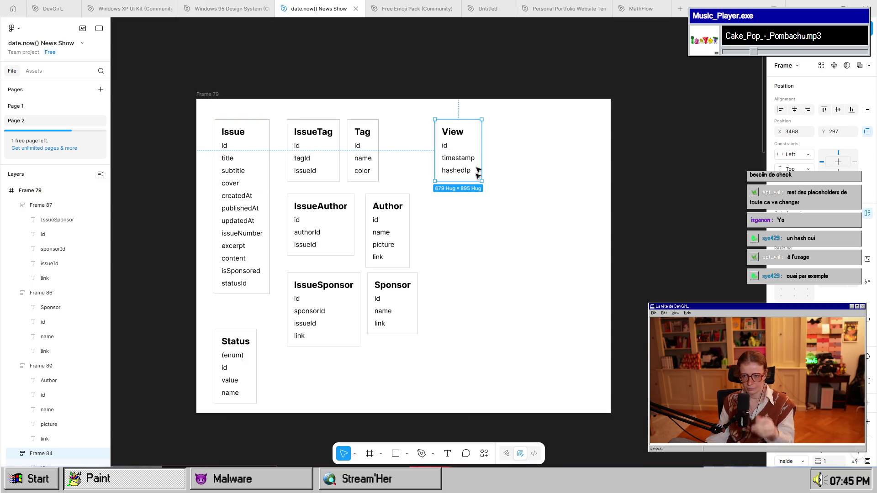
scroll(472, 196, "up", 5)
scroll(578, 139, "up", 3)
Write the note 'To get stats → number of views on a specific issue' above the View table.
key("t")
left_click(434, 232)
type("To get")
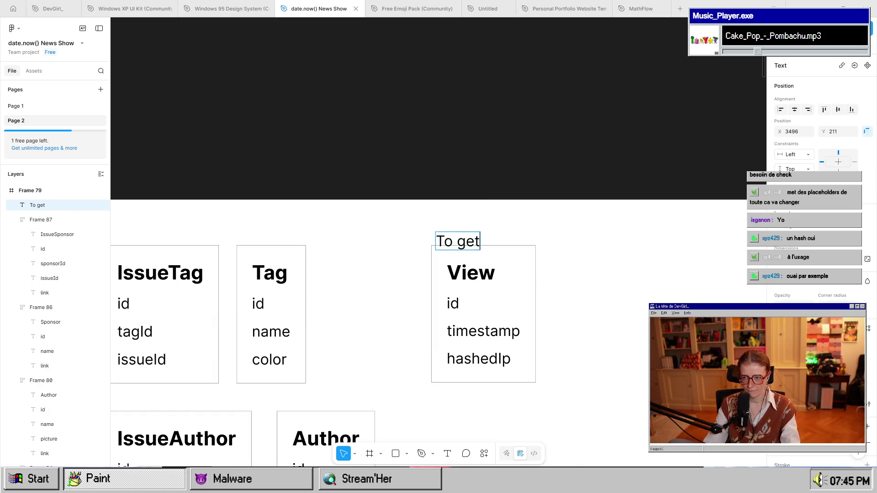
type(" stats on")
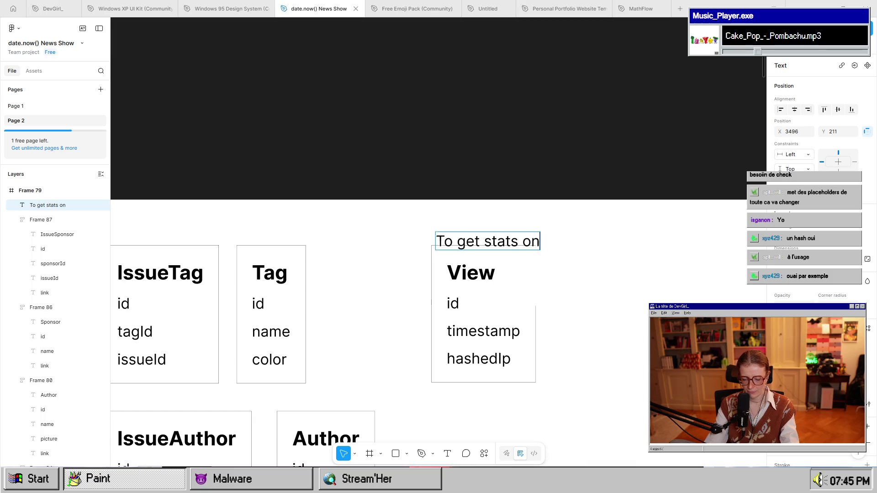
key("BackSpace")
key("BackSpace")
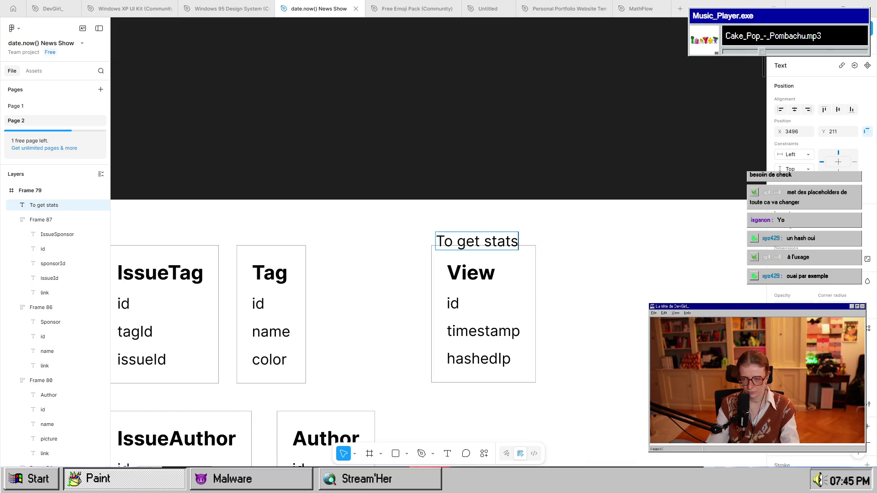
type("-> numb")
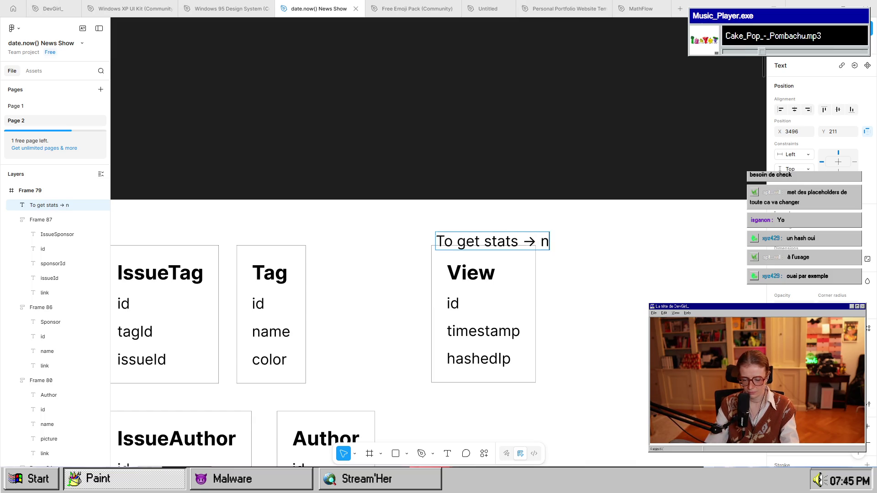
type("er of views")
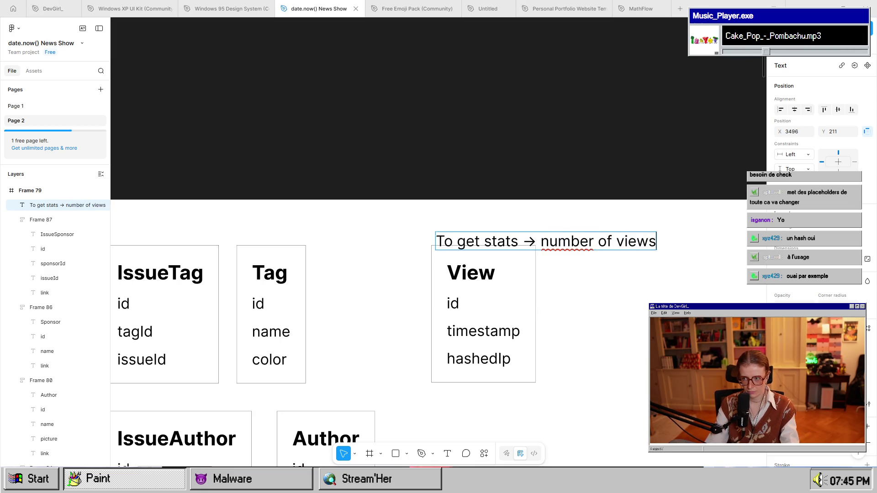
type(" on a specific")
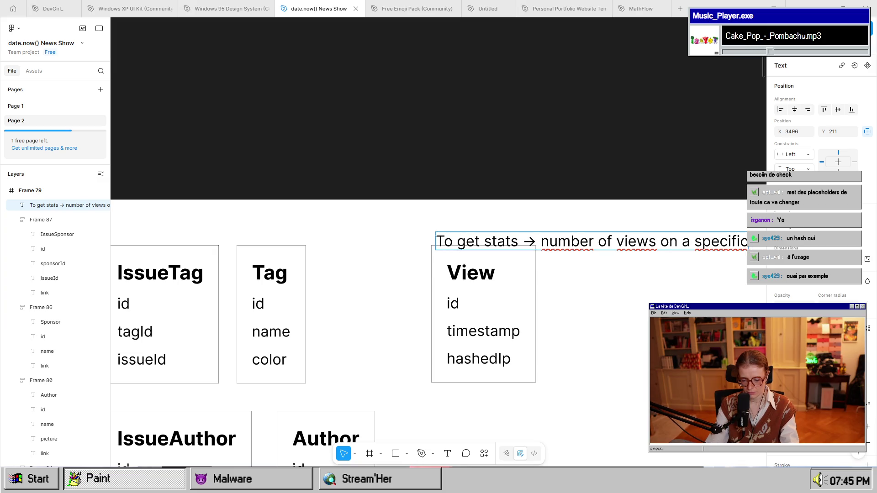
key("Escape")
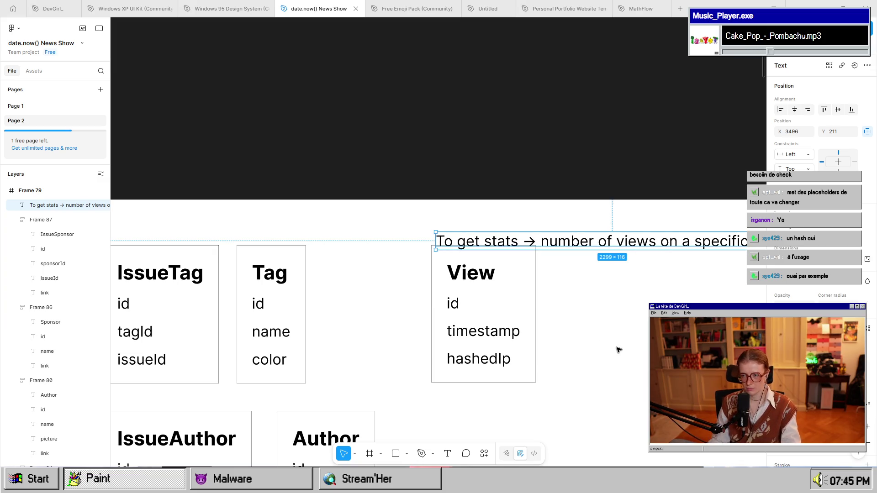
Narrow the note to two lines and position it above the View table, shifting View down slightly.
scroll(617, 350, "down", 2)
left_click_drag(737, 272, 679, 271)
left_click_drag(612, 279, 529, 263)
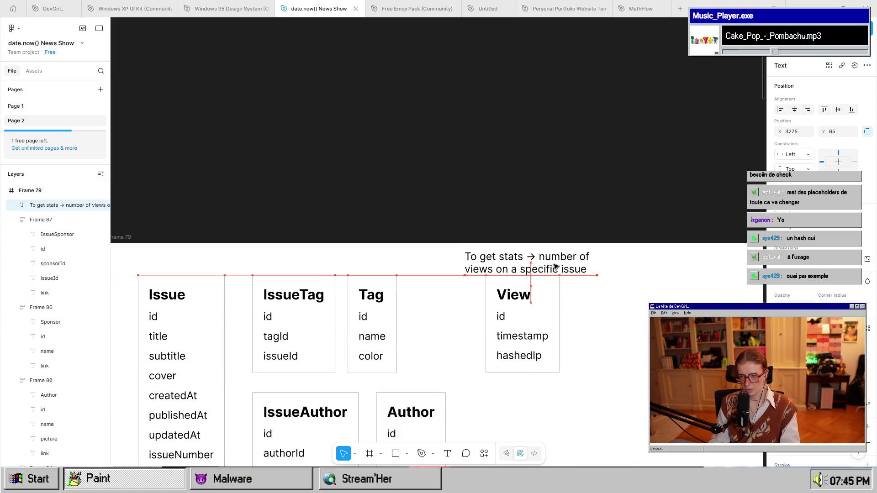
left_click(526, 306)
mouse_move(526, 306)
left_mouse_down()
mouse_move(525, 320)
mouse_move(528, 307)
left_mouse_up()
left_click(581, 362)
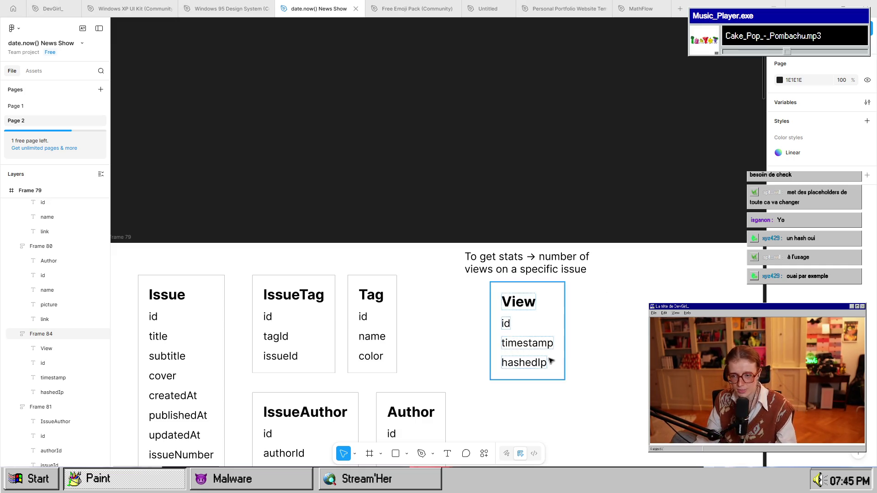
scroll(577, 334, "down", 4)
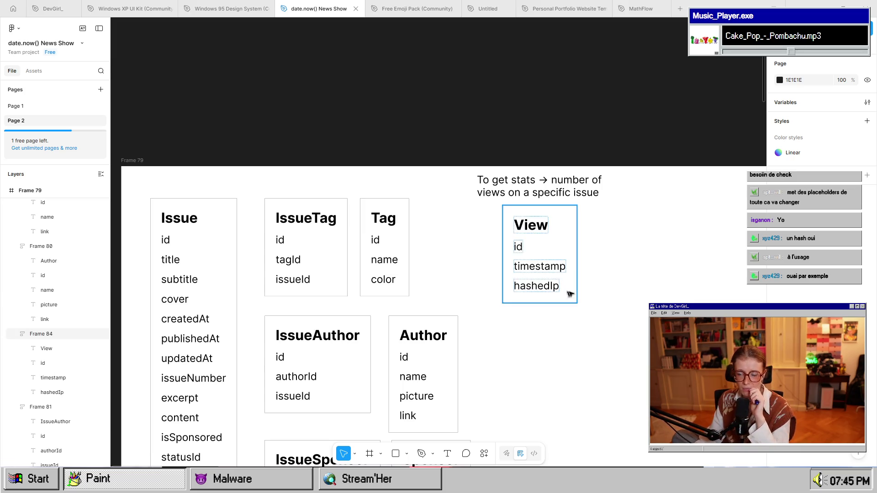
scroll(484, 393, "down", 2)
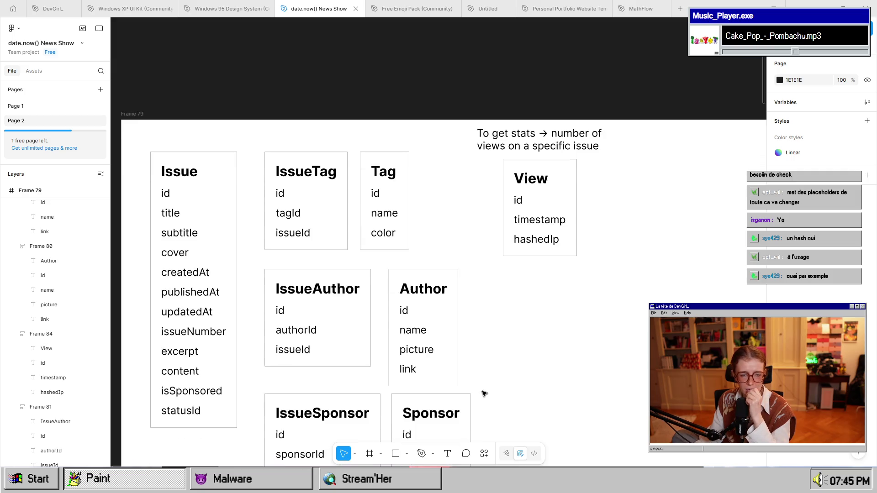
scroll(538, 366, "down", 3)
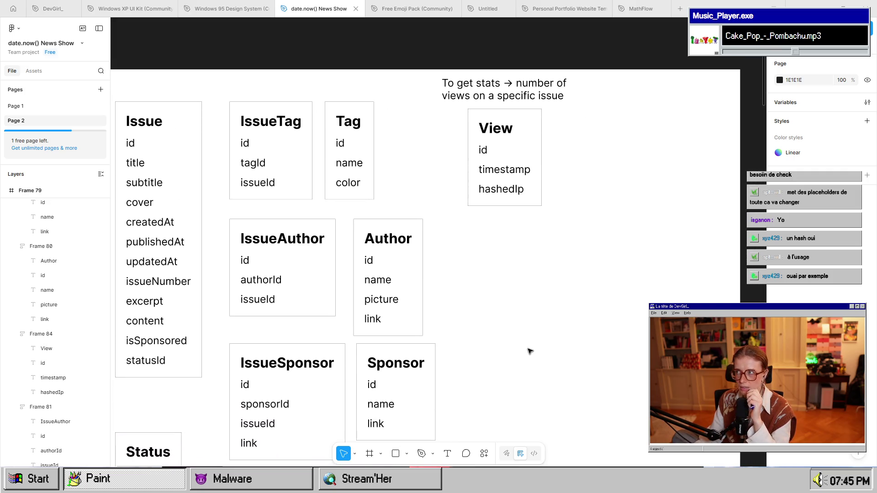
scroll(554, 307, "down", 2)
scroll(554, 308, "left", 2)
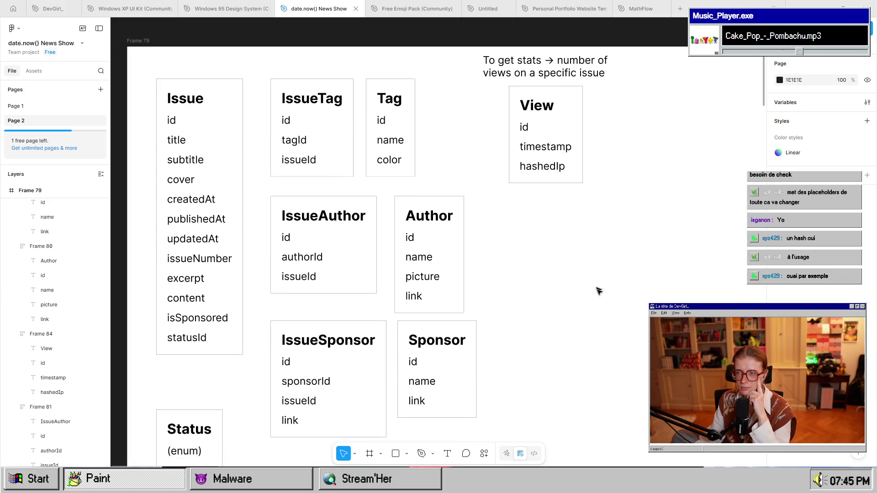
scroll(594, 300, "down", 1)
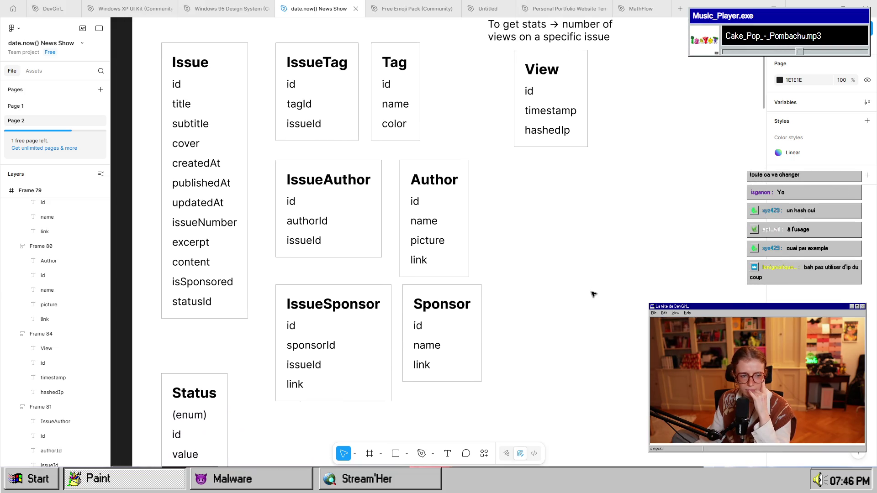
scroll(554, 262, "up", 2)
scroll(554, 262, "right", 1)
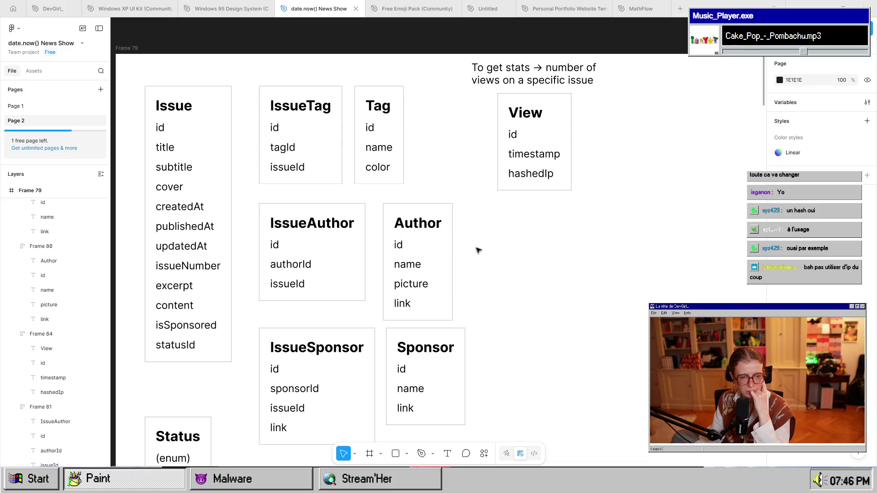
left_click(539, 176)
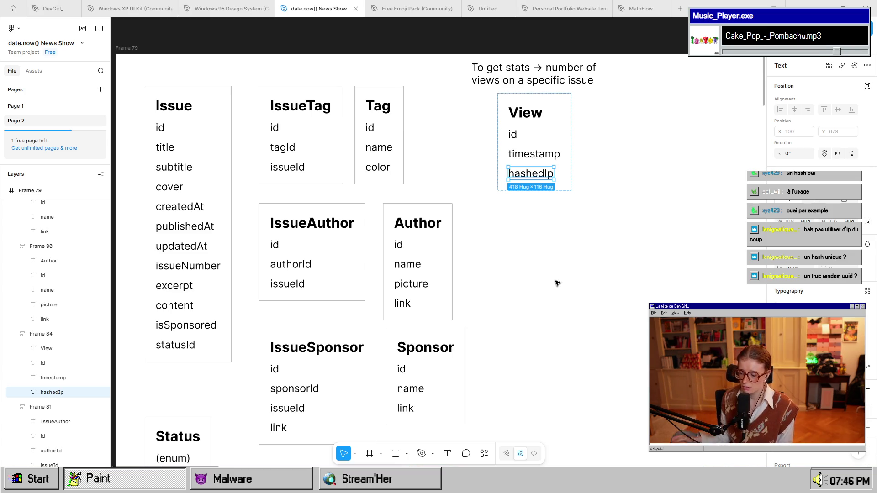
Duplicate the View table's hashedIp field and rename the copy to issueId.
left_click(577, 194)
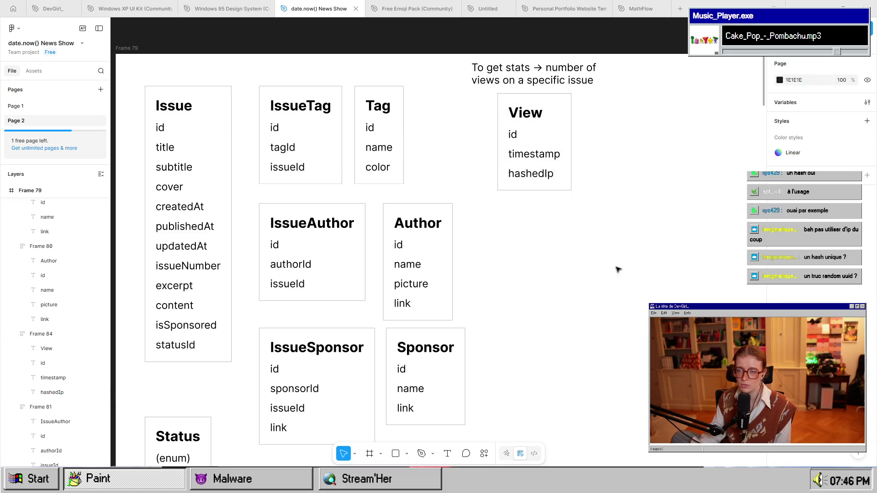
scroll(589, 333, "up", 2)
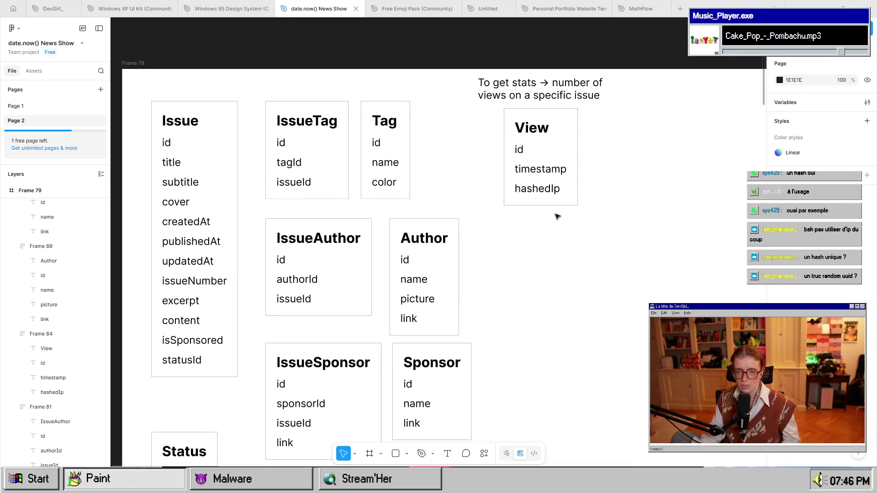
left_click(539, 188)
double_click(539, 188)
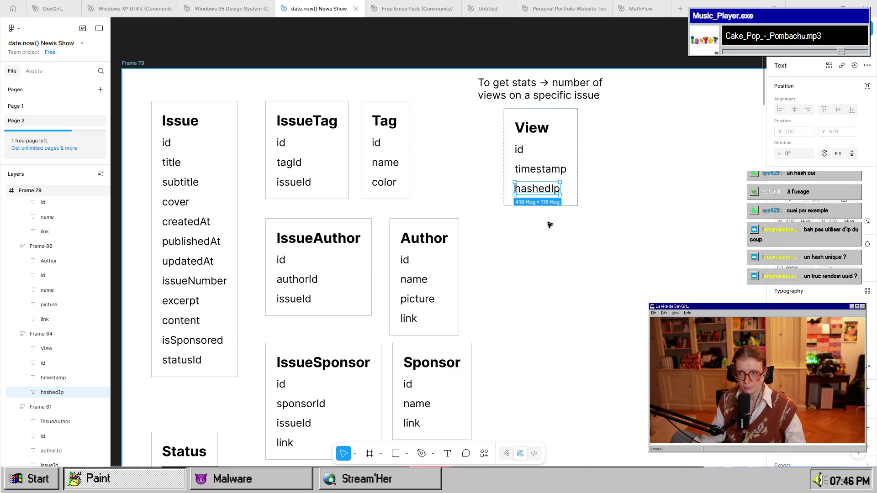
key("ctrl+d")
double_click(541, 208)
type("issueId")
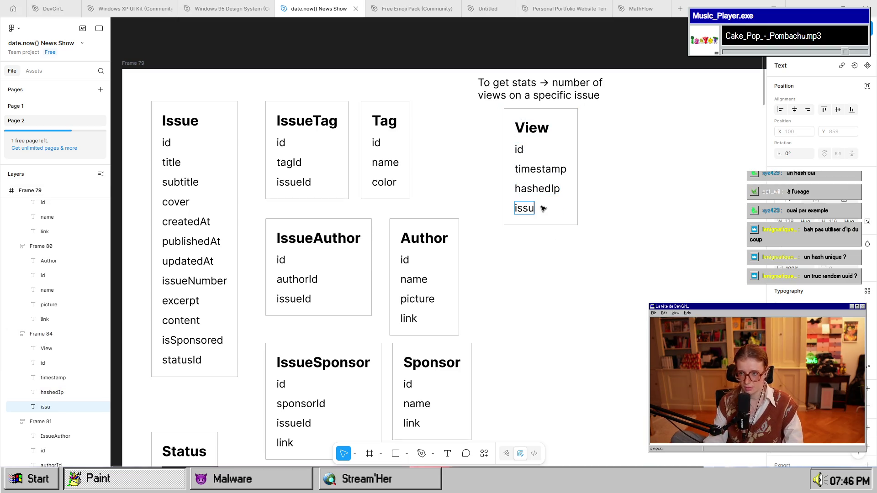
key("Escape")
left_click(581, 345)
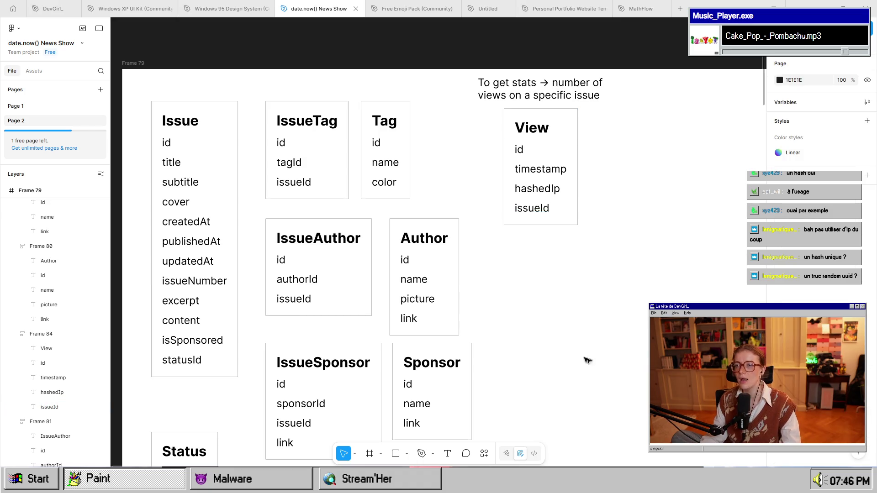
scroll(599, 358, "down", 3)
scroll(632, 297, "down", 1)
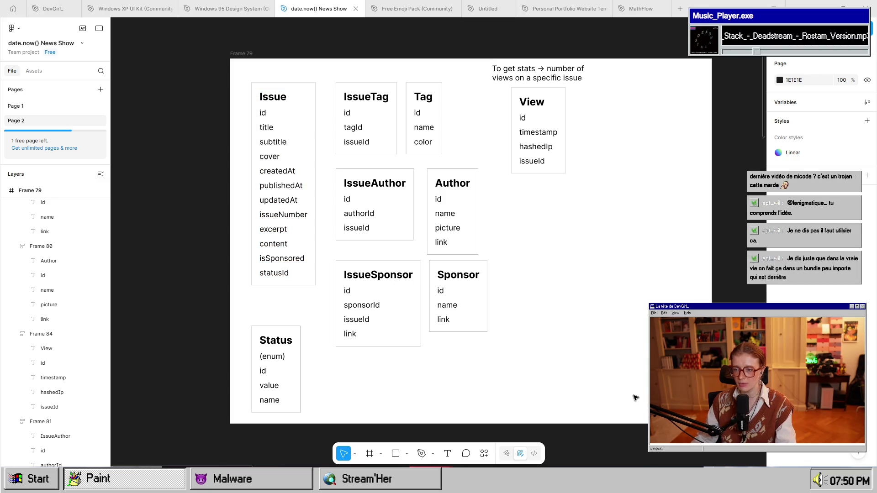
scroll(622, 368, "down", 3)
Pan and zoom around the schema frame to bring the View table into view.
scroll(623, 368, "down", 2)
scroll(542, 315, "right", 3)
mouse_move(249, 120)
left_mouse_down()
mouse_move(540, 305)
mouse_move(642, 383)
mouse_move(717, 401)
mouse_move(716, 377)
left_mouse_up()
scroll(541, 316, "up", 5)
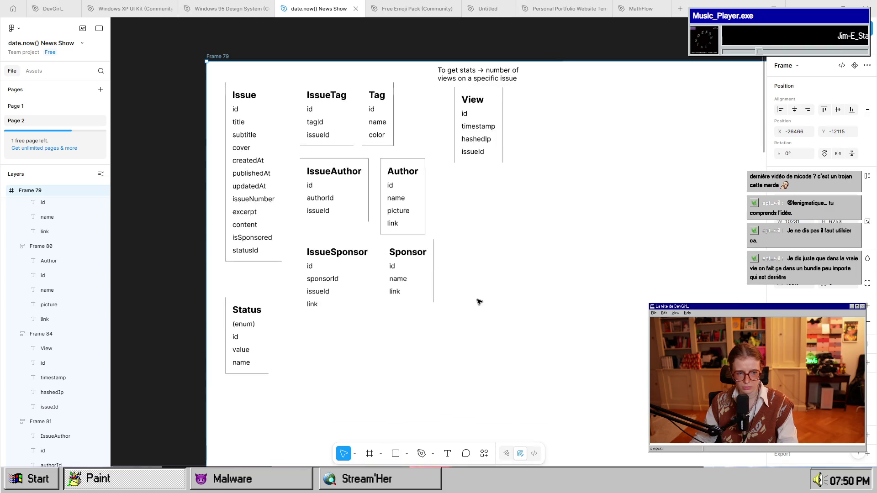
mouse_move(551, 328)
left_mouse_down()
mouse_move(556, 342)
mouse_move(327, 333)
mouse_move(303, 344)
left_mouse_up()
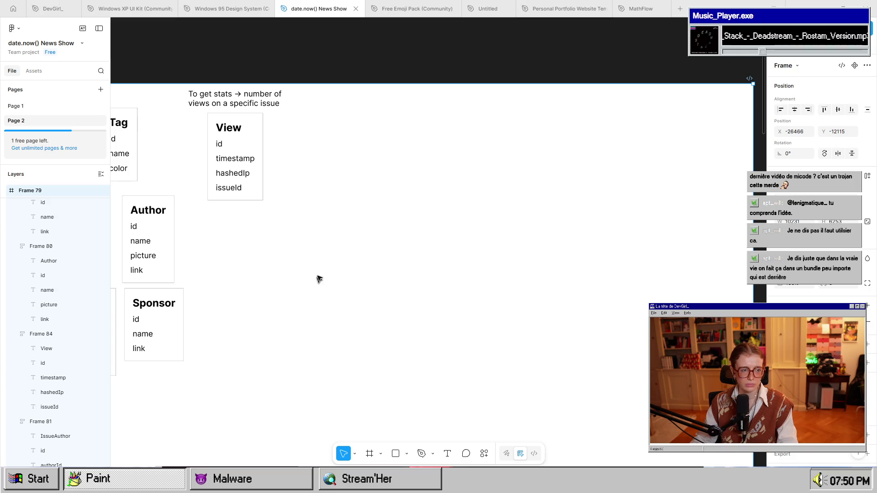
left_click_drag(316, 284, 346, 281)
scroll(364, 297, "left", 5)
scroll(364, 298, "down", 1)
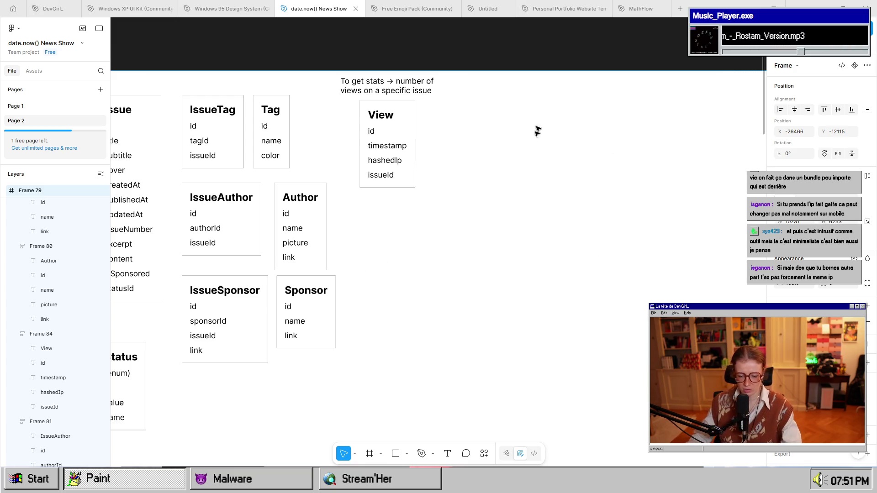
Alt-drag the View table to place a copy of it to the right.
scroll(519, 307, "down", 5)
scroll(544, 309, "up", 6)
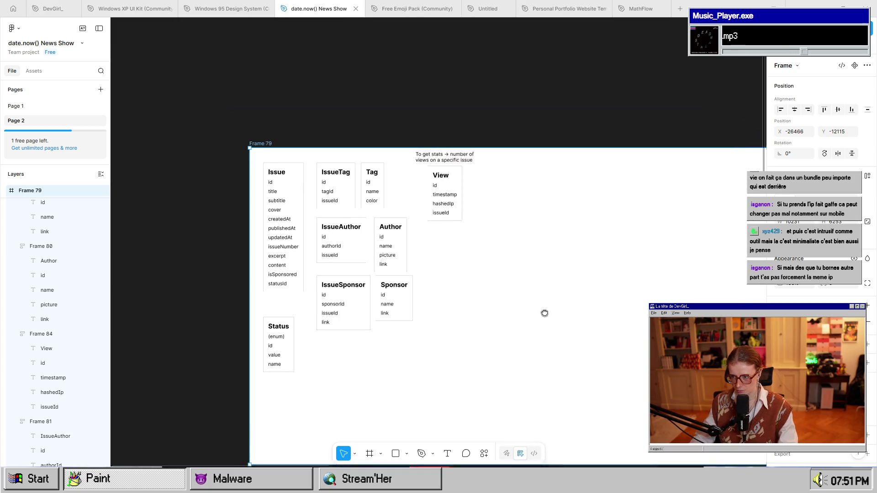
left_click_drag(487, 300, 579, 243)
scroll(601, 268, "down", 1)
mouse_move(654, 254)
left_mouse_down()
mouse_move(485, 338)
mouse_move(537, 265)
mouse_move(620, 325)
mouse_move(563, 313)
mouse_move(582, 323)
left_mouse_up()
scroll(581, 304, "down", 1)
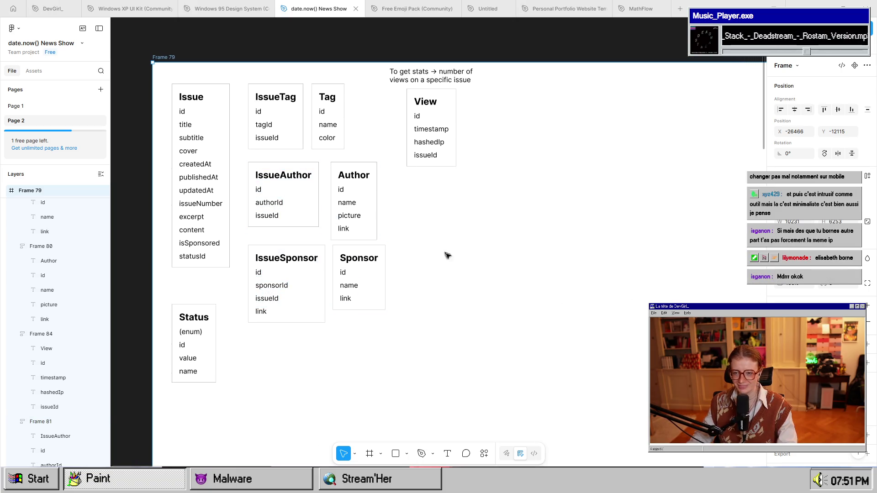
mouse_move(425, 151)
left_mouse_down()
mouse_move(636, 152)
mouse_move(651, 139)
left_mouse_up()
Retitle the copied table Subscriber, then switch to the Ubuntu terminal.
key("shift+2")
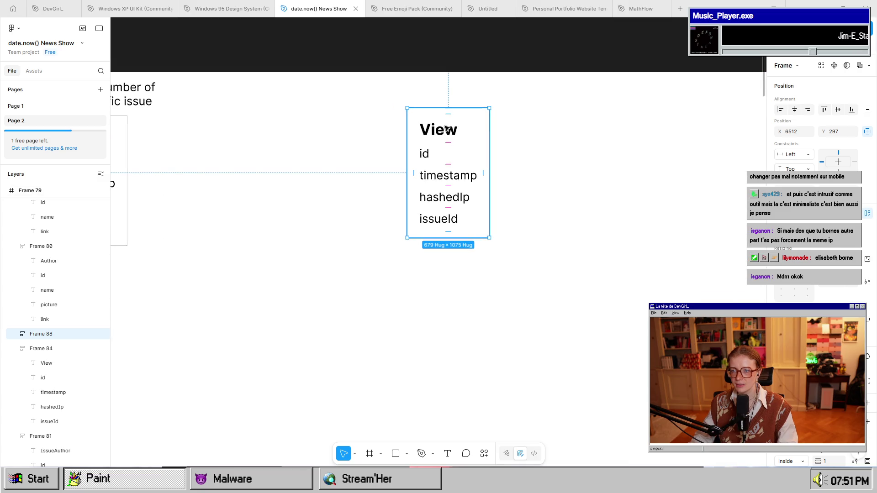
left_click(446, 134)
double_click(445, 134)
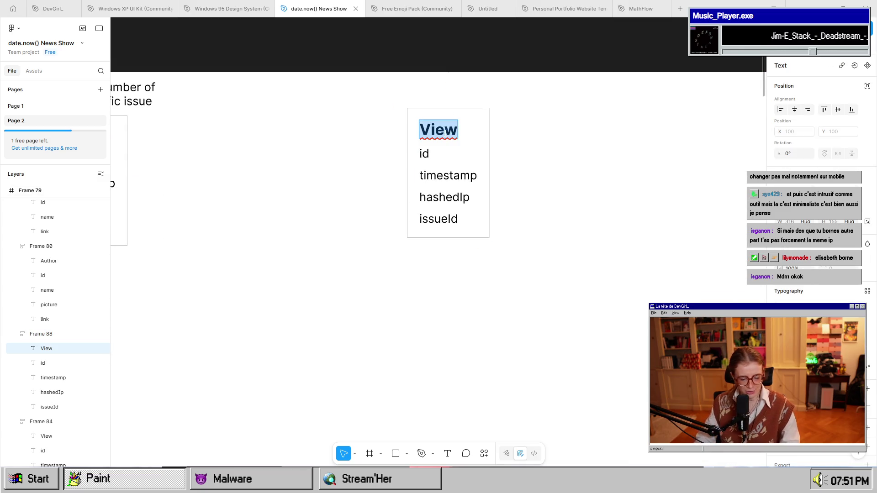
type("Subscriber")
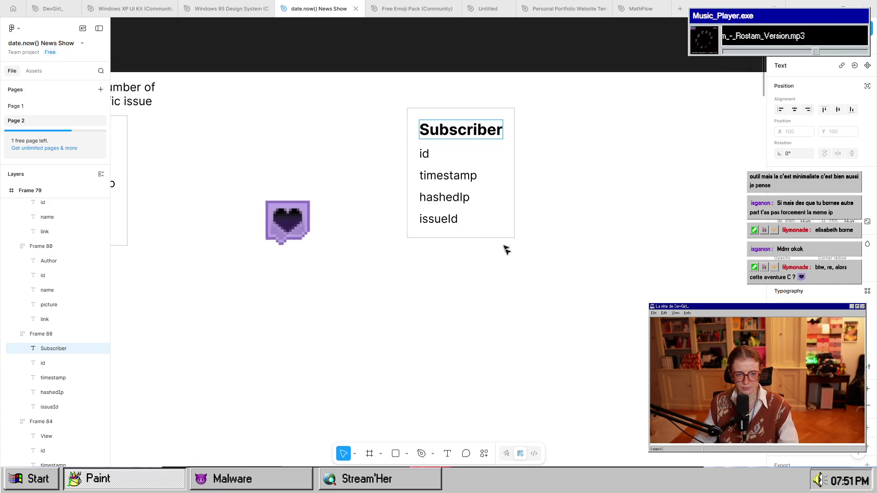
key("Escape")
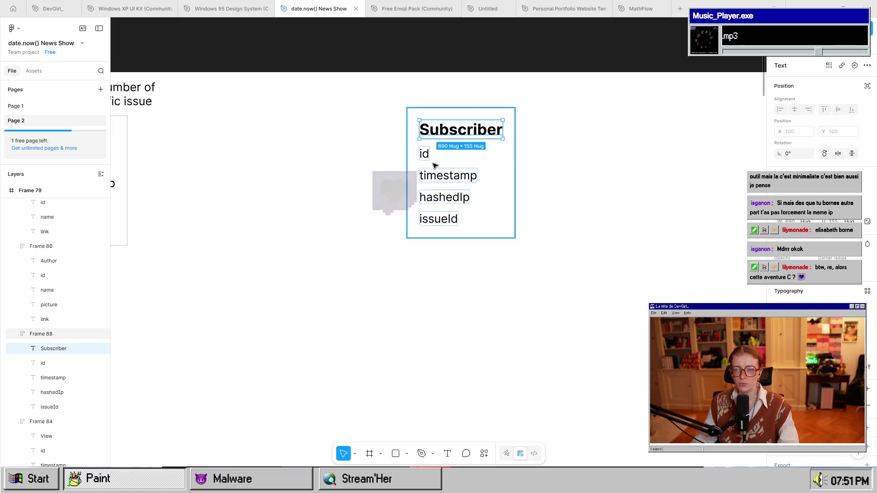
left_click(424, 153)
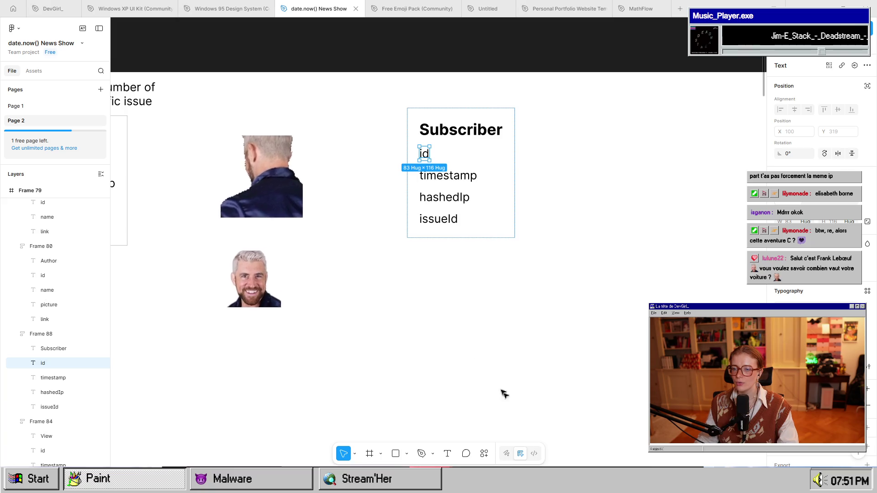
key("alt+Tab")
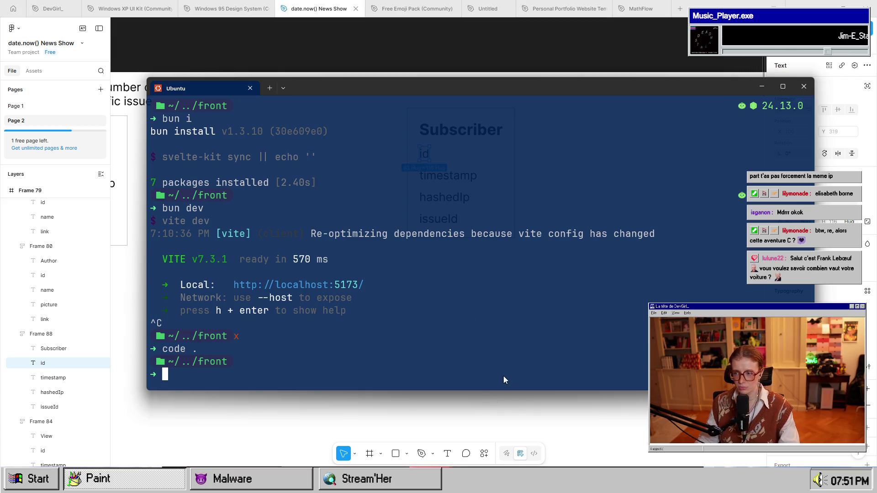
Bring Figma back in front of the terminal, showing the Subscriber table.
left_click(504, 410)
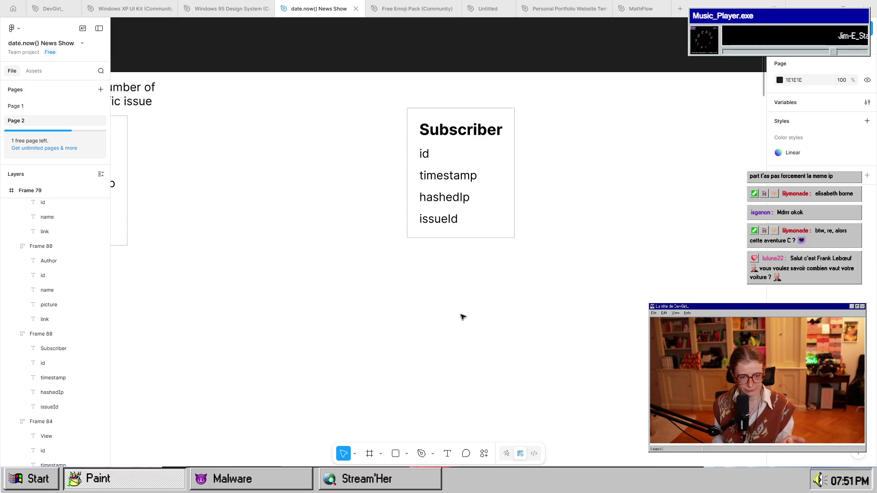
scroll(457, 297, "left", 10)
scroll(626, 227, "up", 3)
scroll(552, 298, "down", 2)
scroll(527, 320, "down", 3)
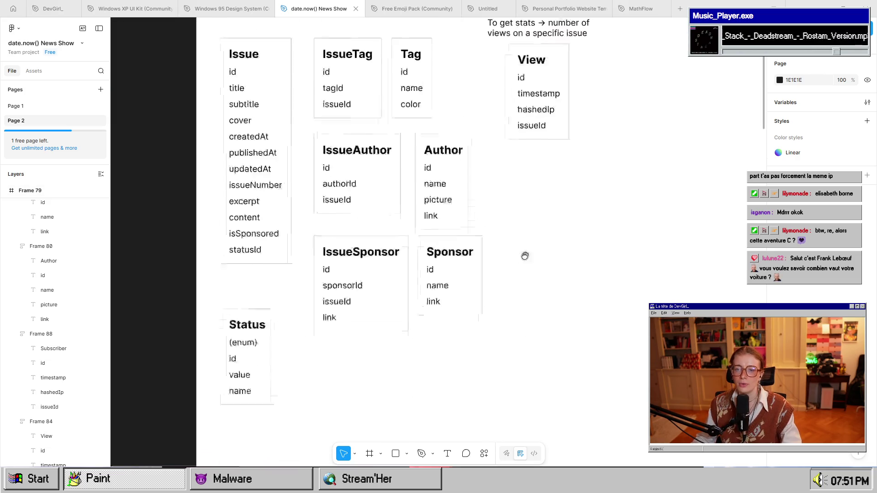
scroll(525, 261, "up", 1)
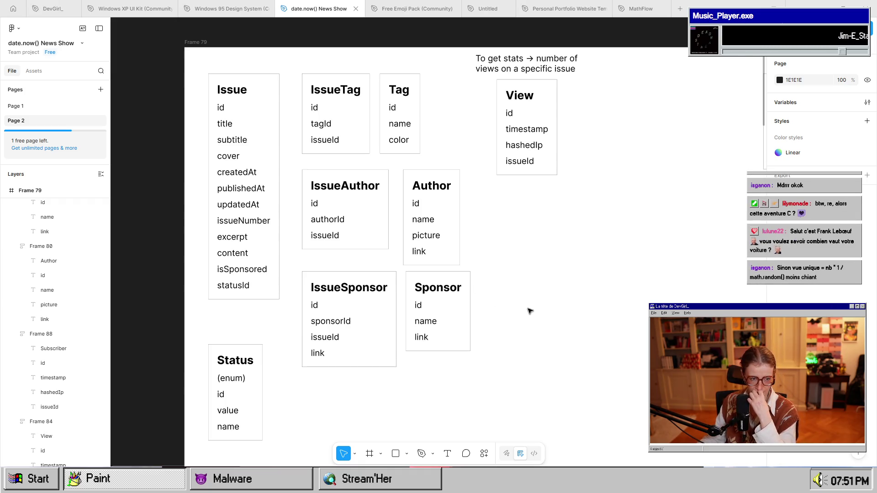
scroll(502, 306, "right", 2)
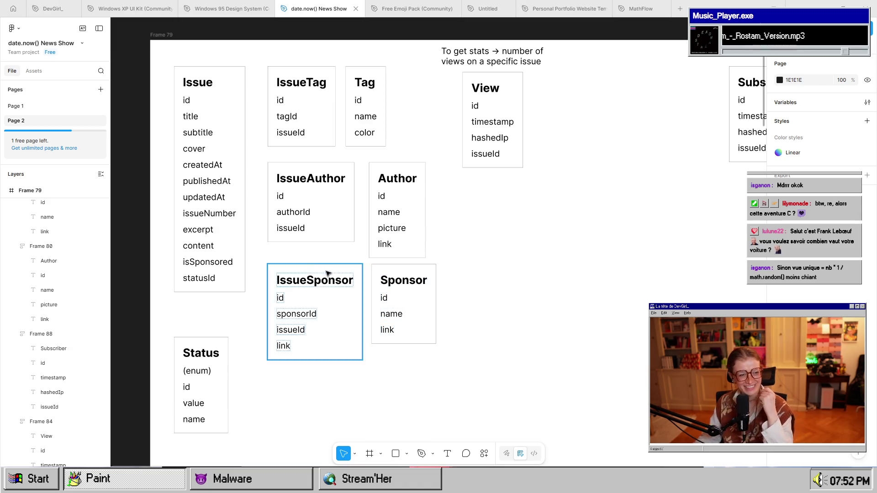
left_click_drag(473, 371, 334, 312)
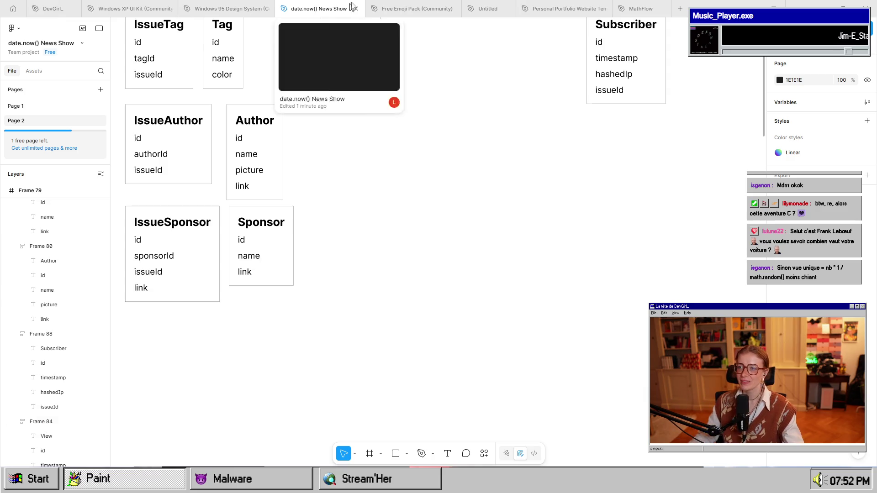
left_click_drag(505, 86, 354, 256)
scroll(473, 244, "up", 1)
scroll(473, 244, "up", 3)
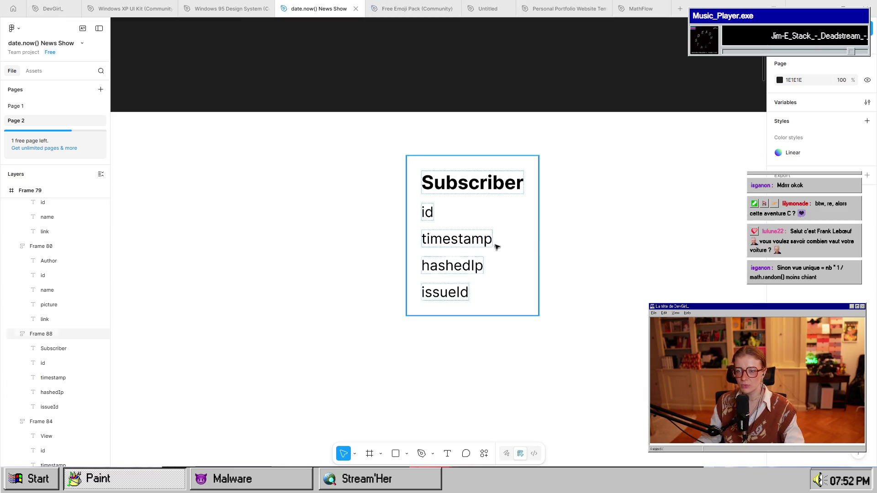
scroll(588, 269, "left", 5)
scroll(512, 291, "down", 3)
scroll(512, 291, "left", 3)
scroll(512, 290, "down", 2)
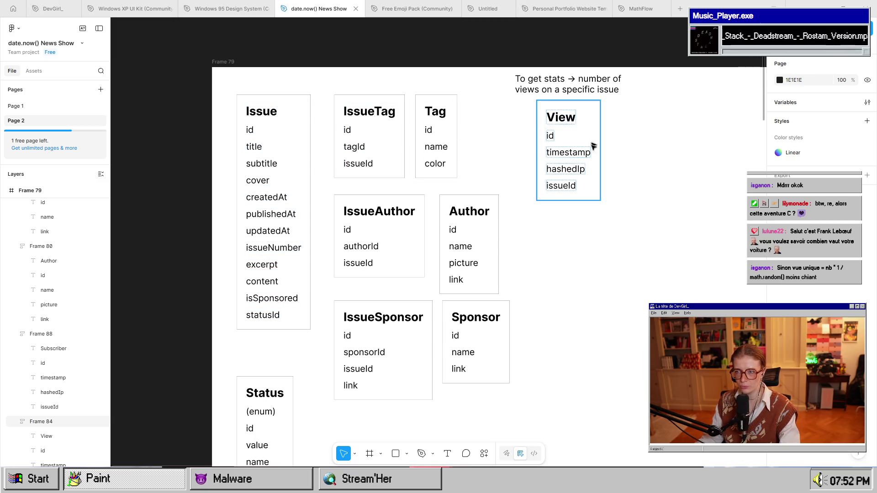
double_click(561, 170)
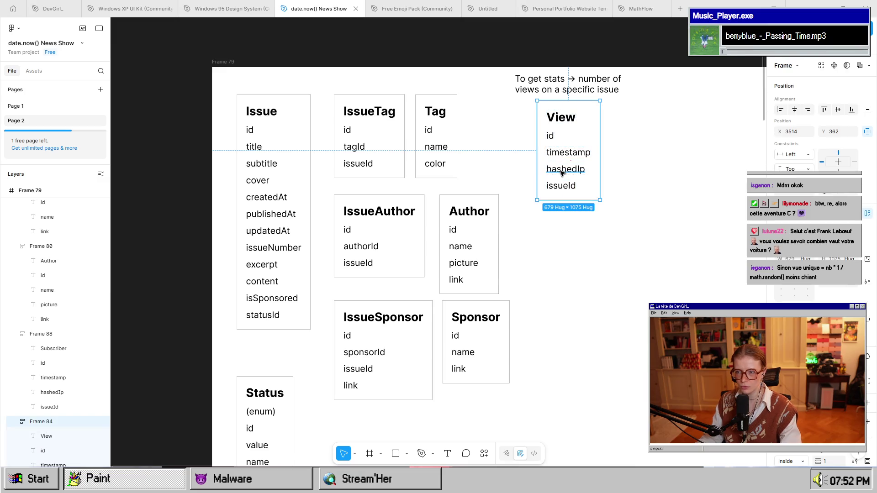
left_click(585, 263)
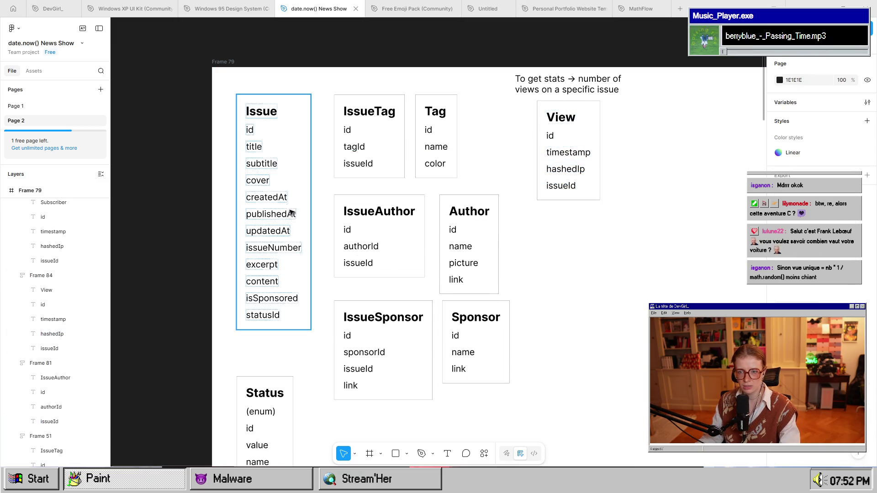
left_click(582, 172)
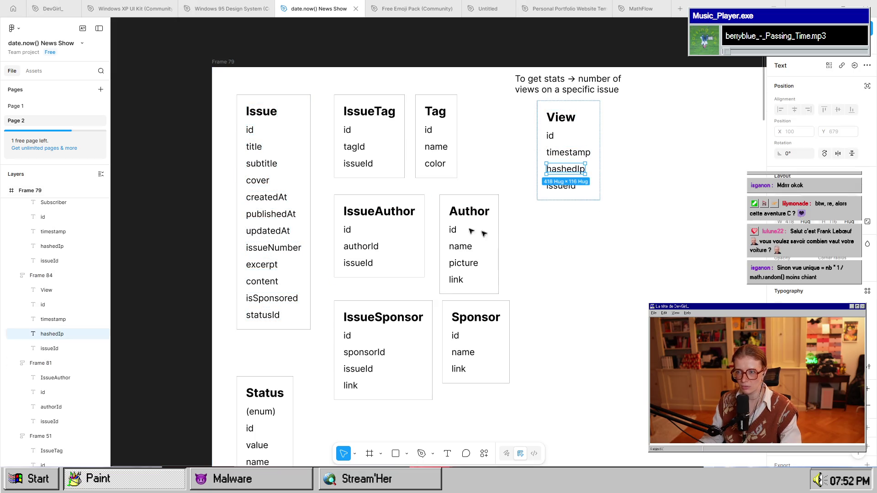
left_click(623, 250)
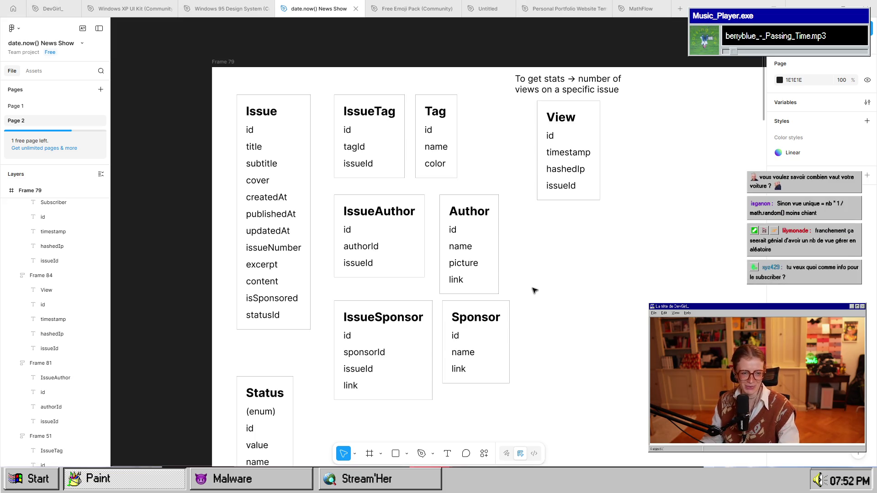
scroll(560, 337, "right", 10)
scroll(513, 317, "up", 2)
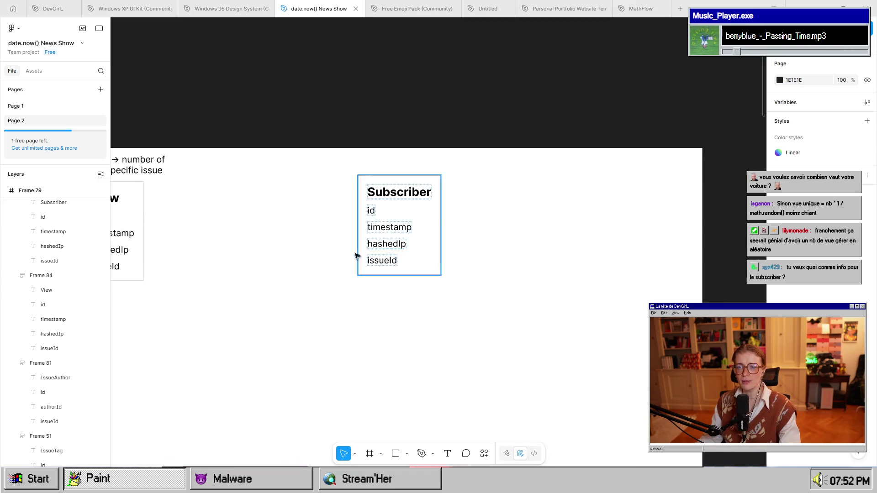
scroll(363, 264, "up", 5)
left_click(429, 211)
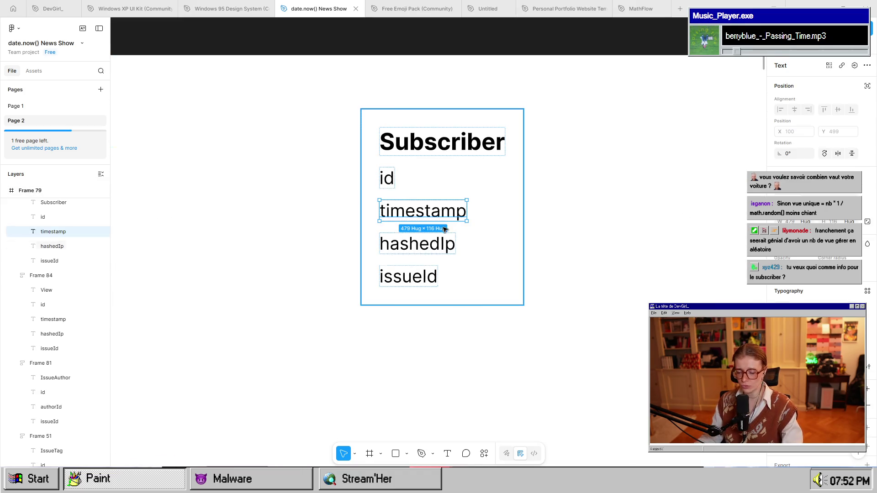
key("Delete")
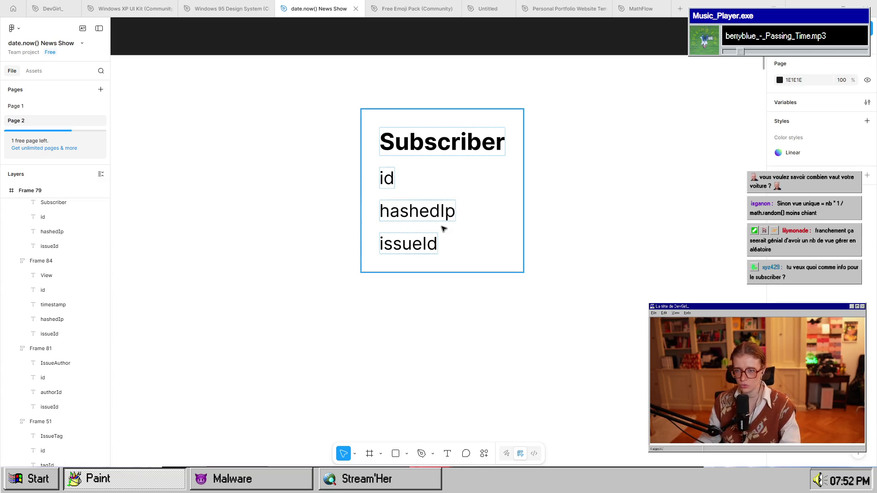
double_click(431, 208)
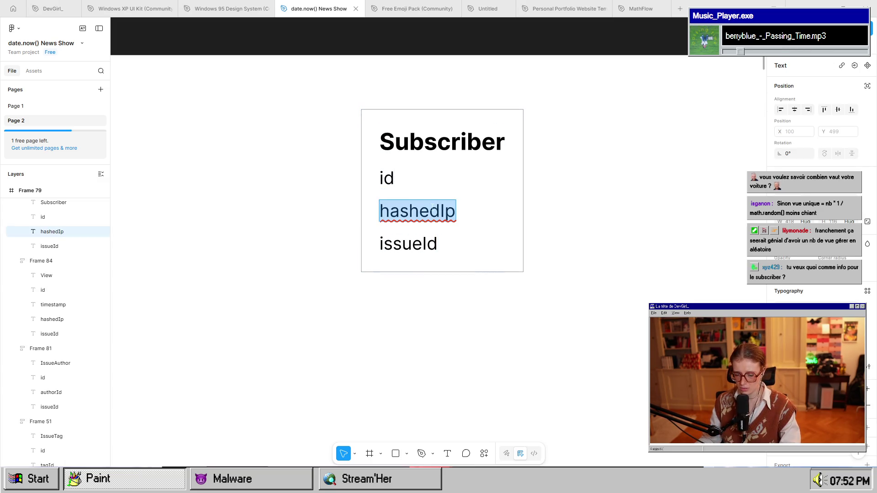
type("subsc")
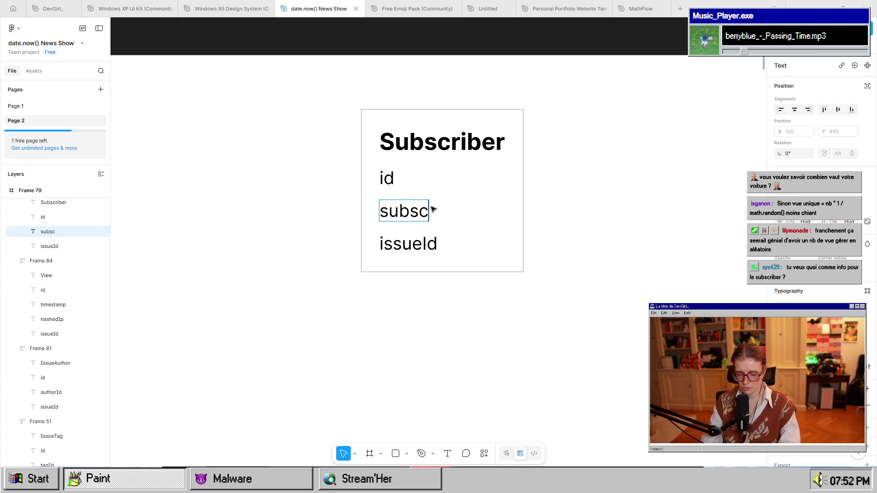
type("ribedAt")
key("Tab")
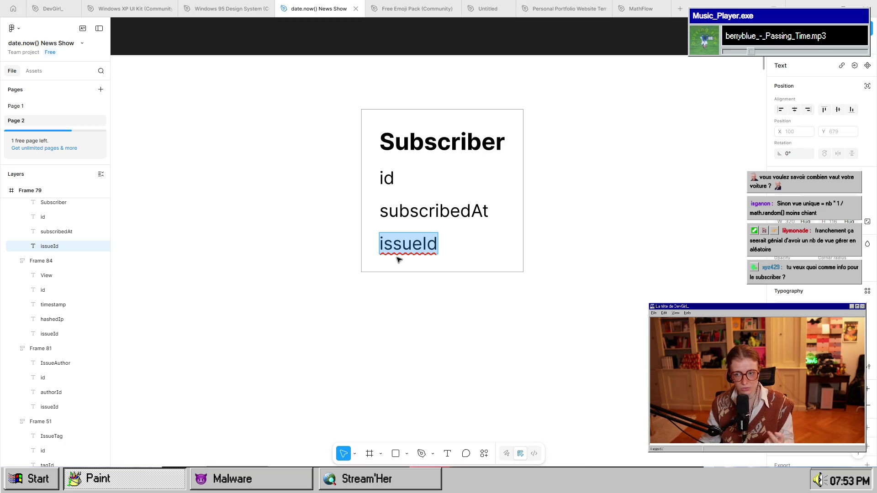
type("email")
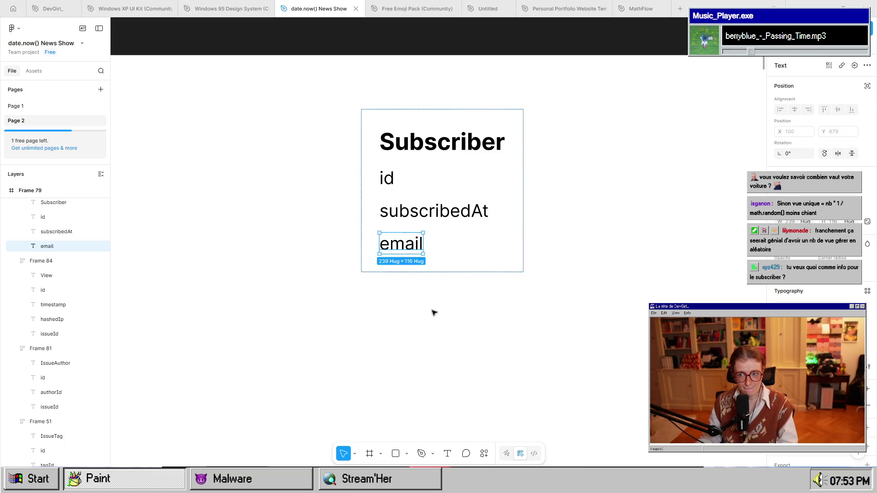
left_click(451, 348)
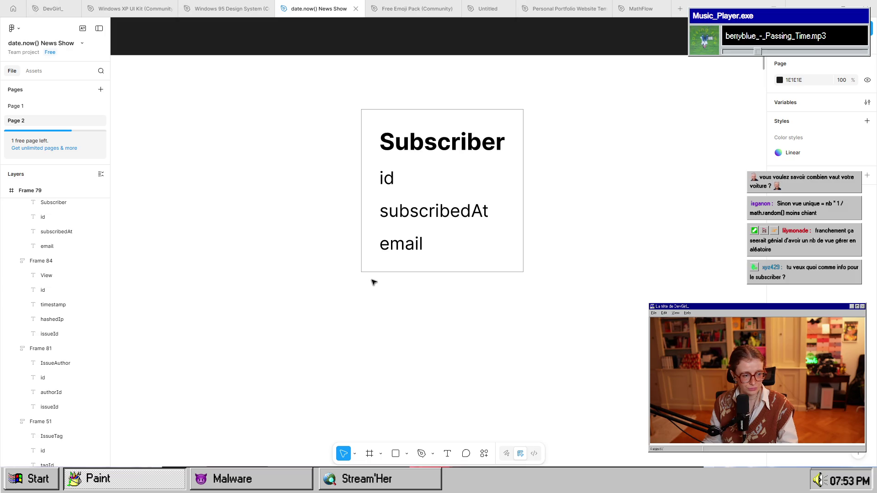
scroll(382, 272, "down", 5)
scroll(462, 265, "left", 2)
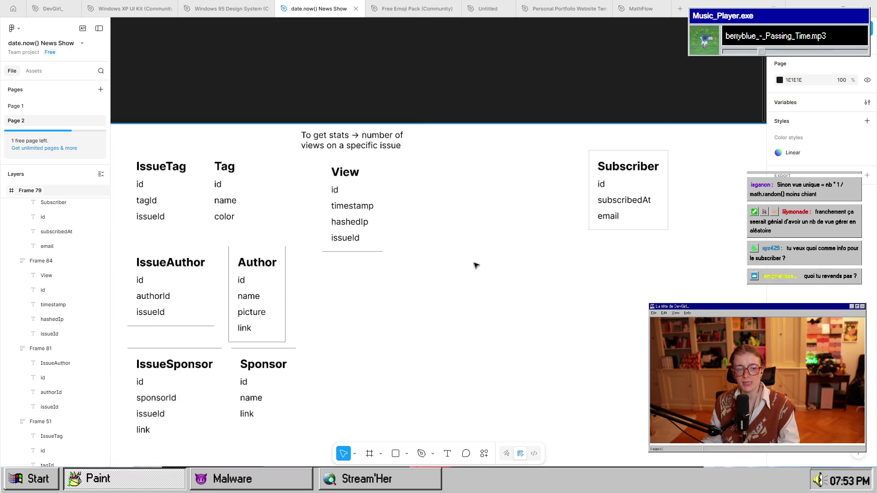
scroll(476, 266, "left", 5)
scroll(446, 295, "down", 3)
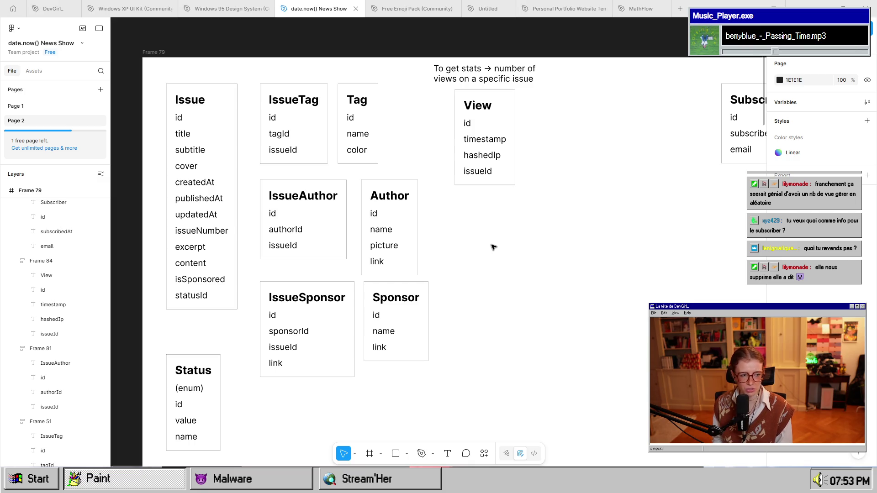
left_click_drag(723, 217, 477, 283)
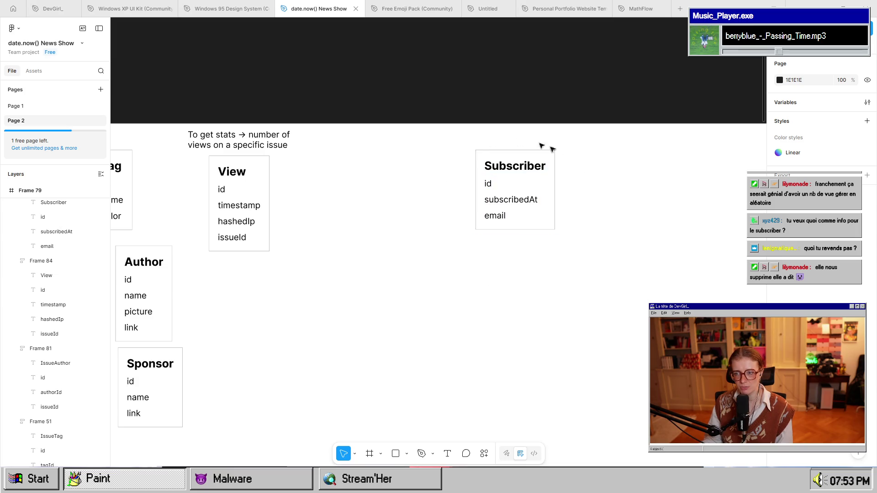
left_click(501, 223)
double_click(501, 222)
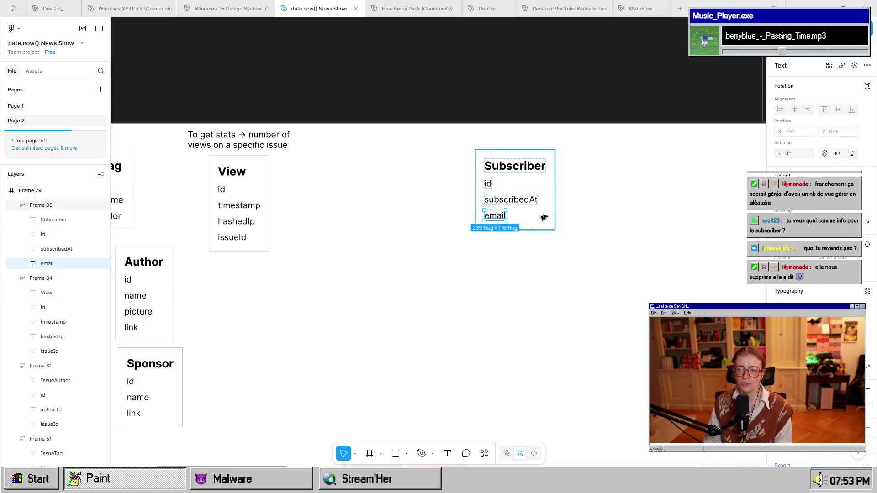
key("ctrl+d")
key("Return")
type("payed")
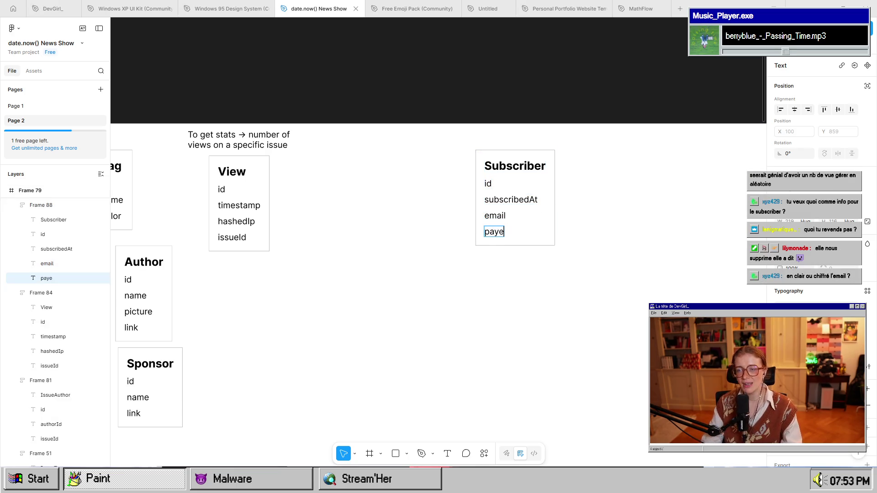
key("Escape")
left_click(480, 382)
scroll(548, 326, "right", 5)
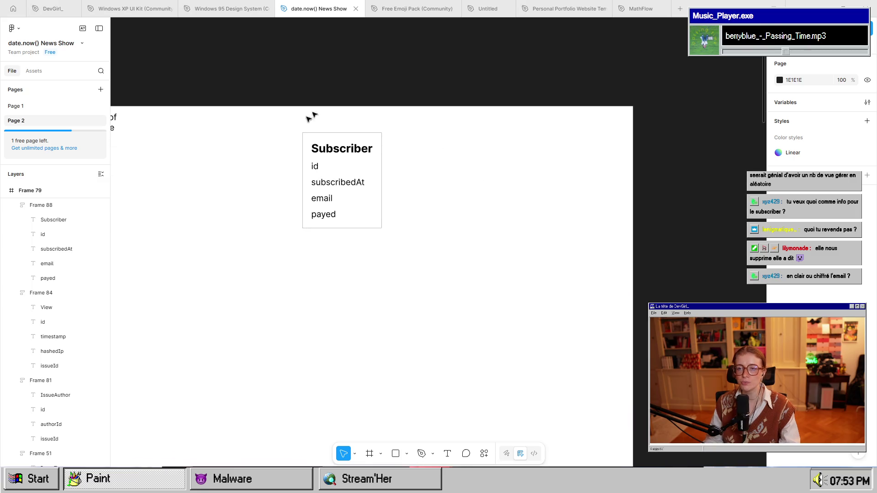
left_click_drag(372, 333, 475, 320)
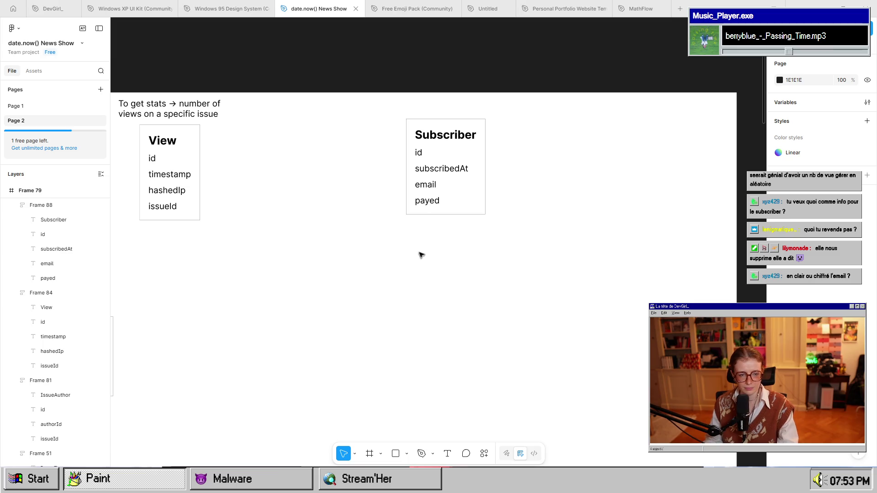
scroll(417, 257, "up", 2)
scroll(439, 257, "up", 3, "ctrl")
scroll(439, 256, "up", 1, "ctrl")
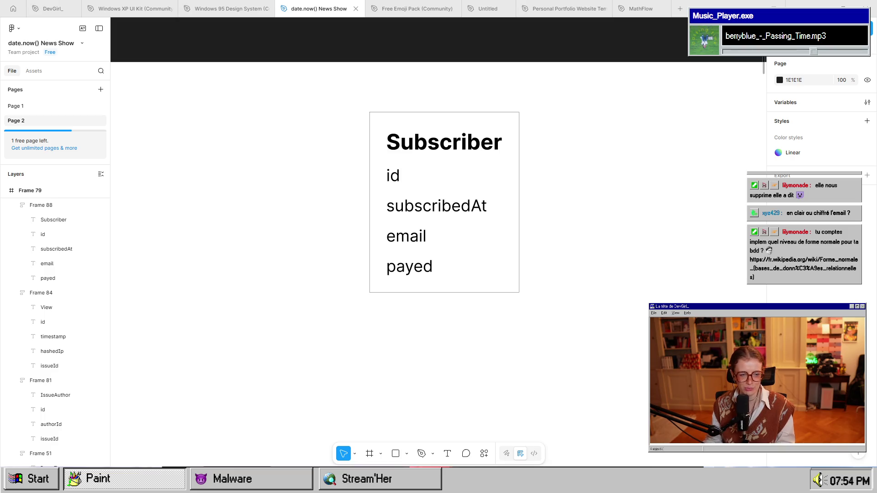
mouse_move(450, 480)
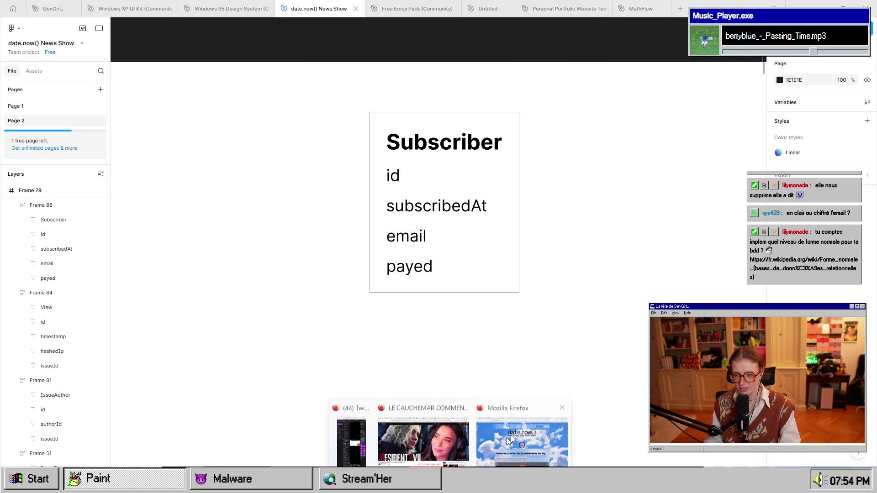
In Firefox, open the pasted Forme normale Wikipedia link in a new tab.
left_click(499, 445)
key("ctrl+t")
key("ctrl+v")
key("Return")
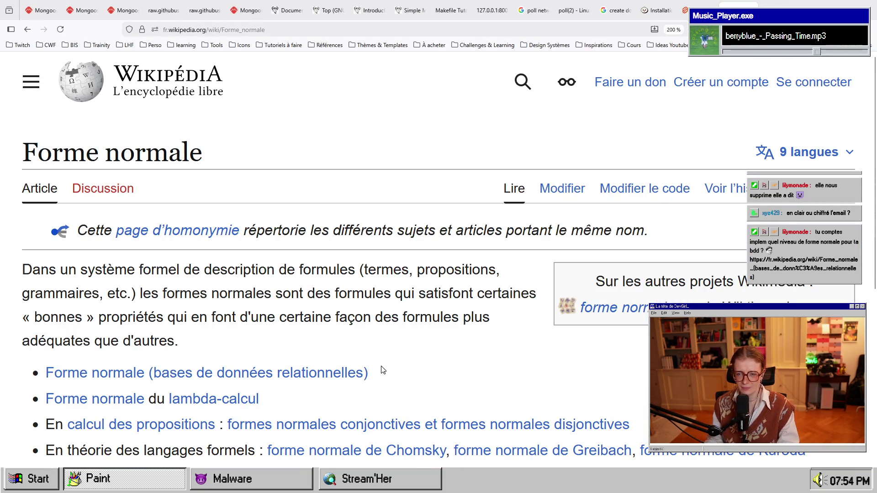
scroll(391, 363, "down", 2)
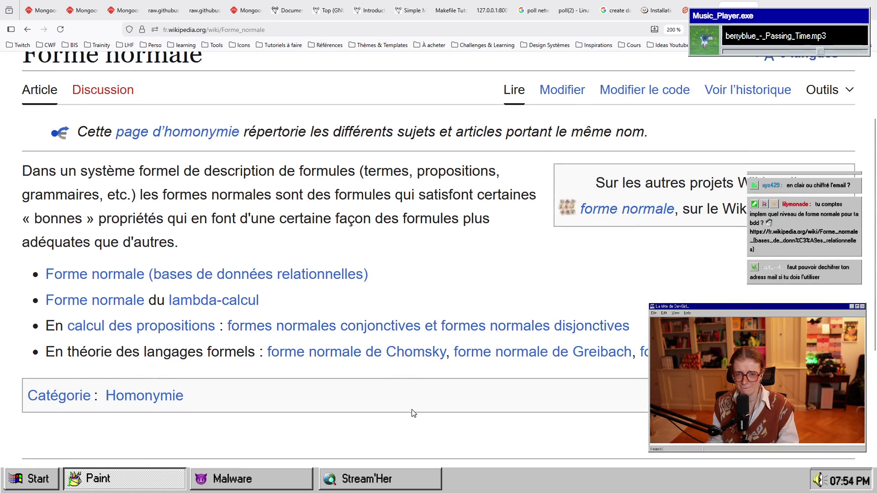
scroll(414, 413, "down", 5)
scroll(109, 280, "up", 5)
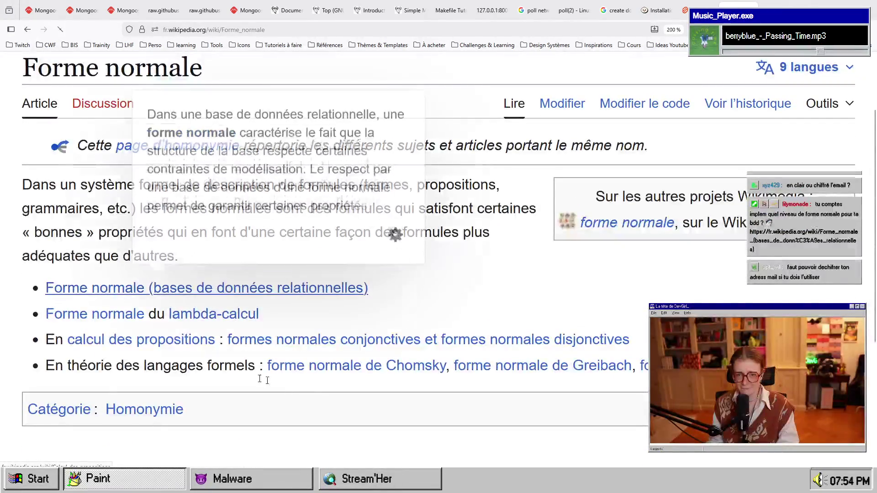
Open the relational-database normal forms article and scroll to its normal-forms comparison table.
left_click(109, 277)
scroll(322, 390, "down", 4)
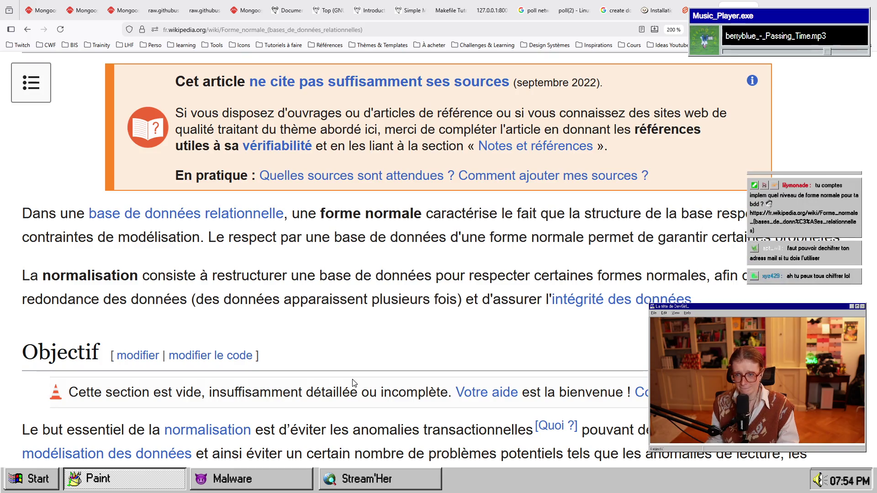
scroll(352, 382, "down", 10)
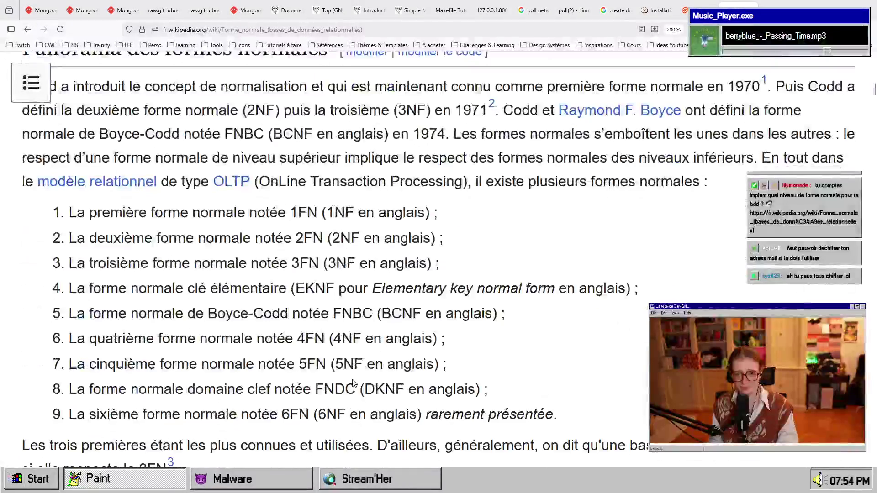
scroll(352, 383, "down", 2)
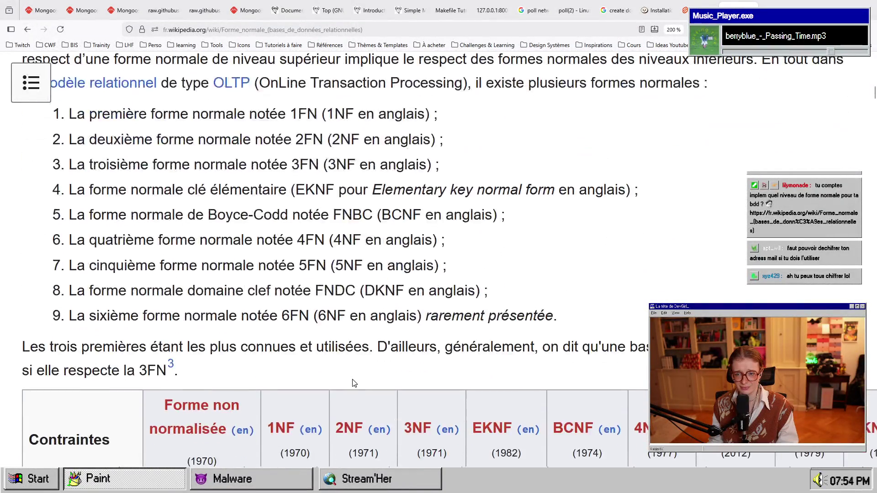
scroll(352, 383, "down", 9)
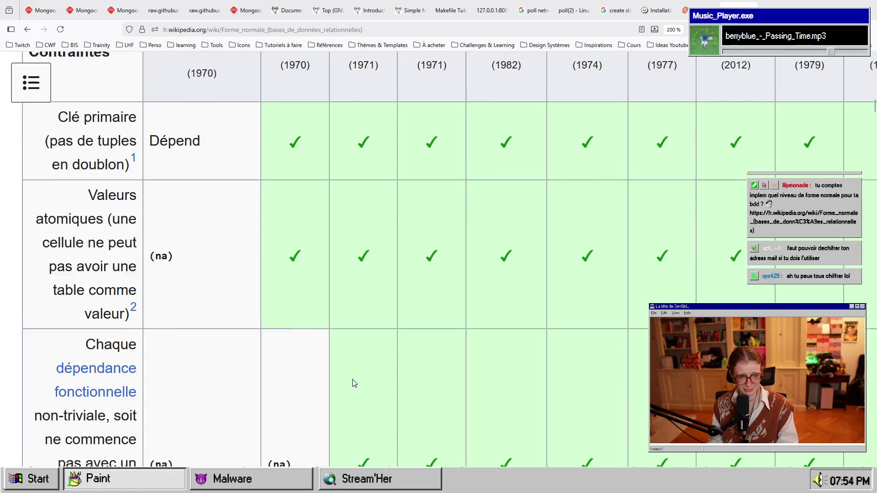
scroll(352, 382, "up", 4)
scroll(352, 383, "down", 2)
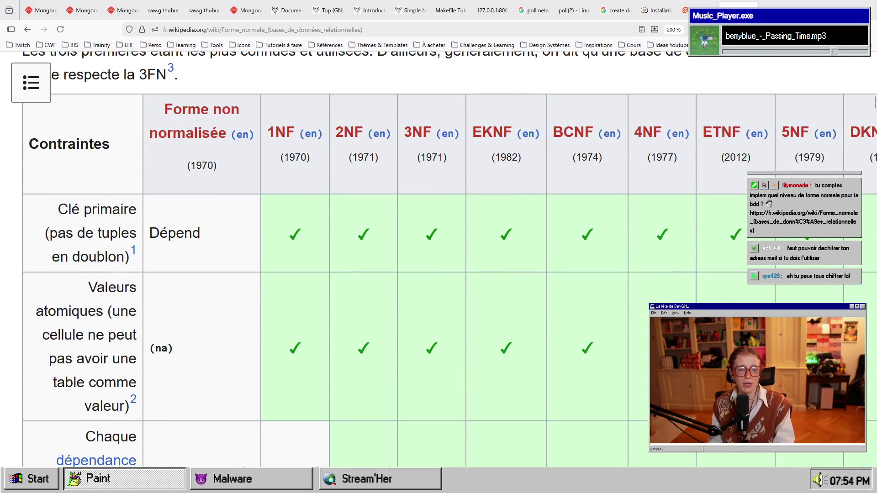
scroll(556, 273, "down", 15)
scroll(558, 270, "down", 15)
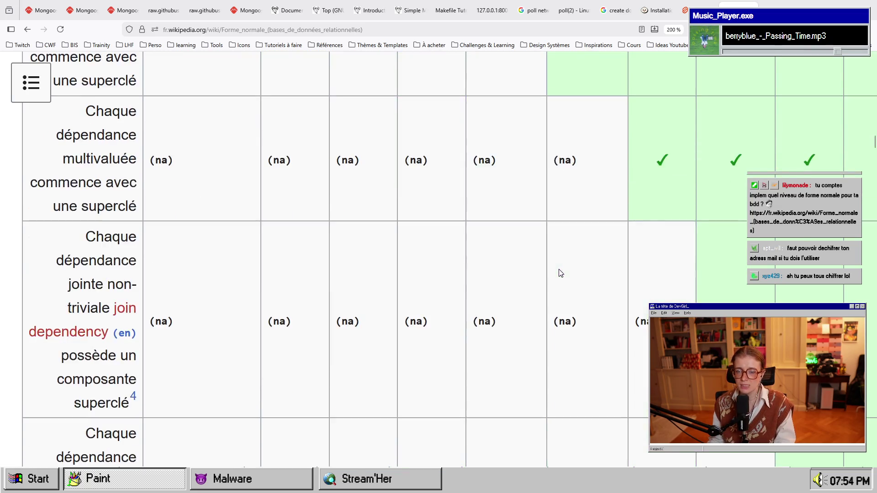
scroll(559, 270, "up", 20)
scroll(683, 217, "up", 10)
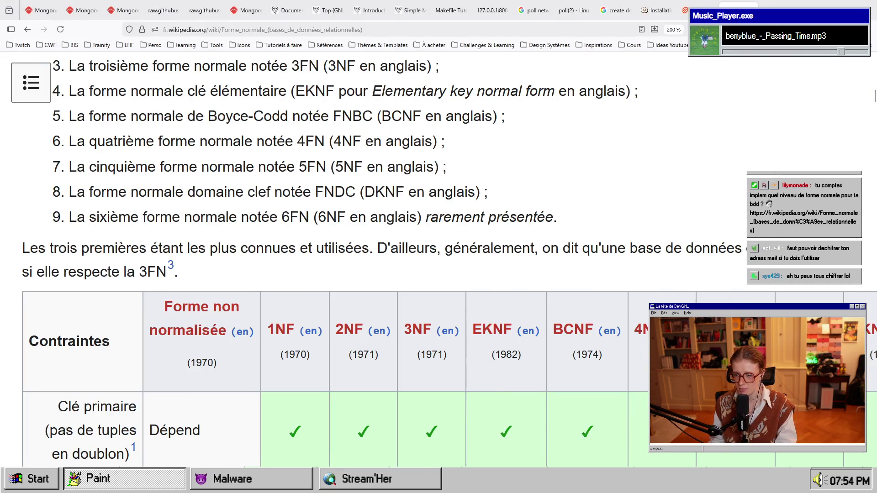
left_click(173, 479)
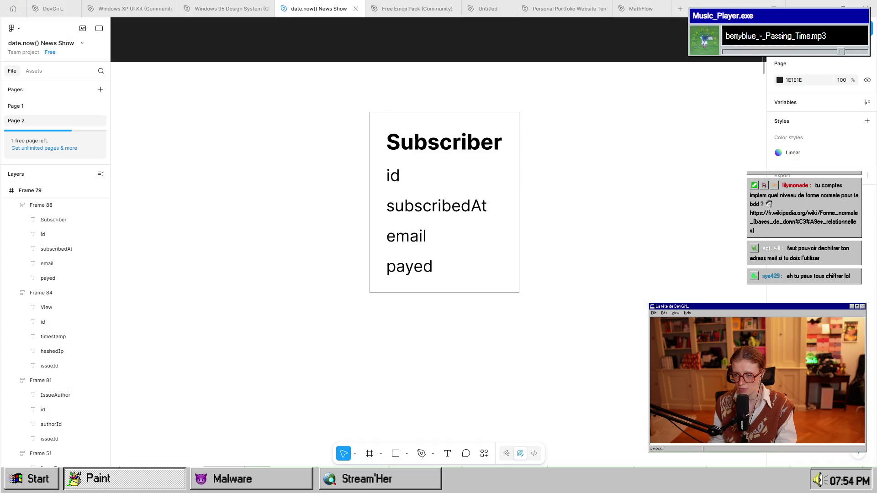
double_click(401, 237)
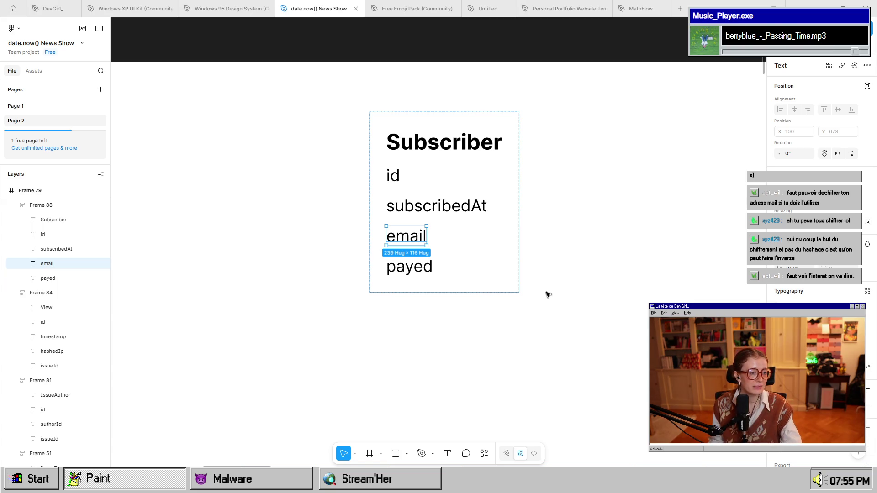
left_click(464, 301)
scroll(506, 314, "down", 5)
scroll(520, 306, "up", 5)
scroll(566, 223, "up", 3)
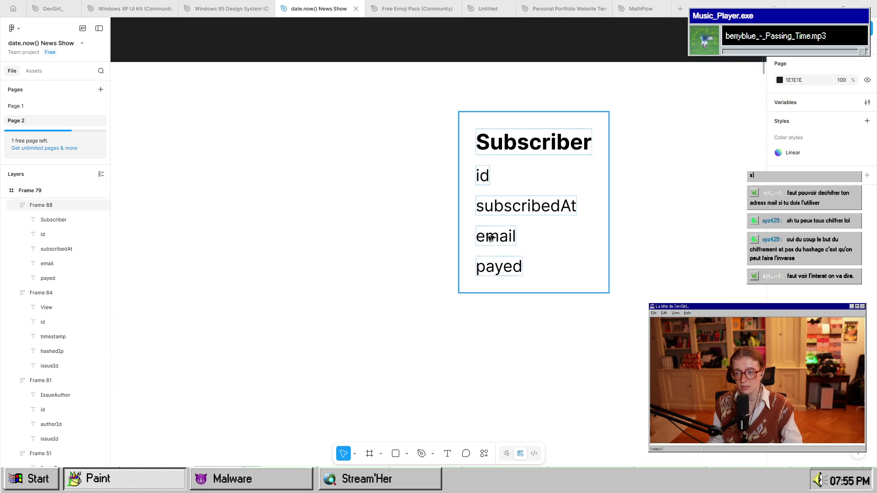
left_click(505, 266)
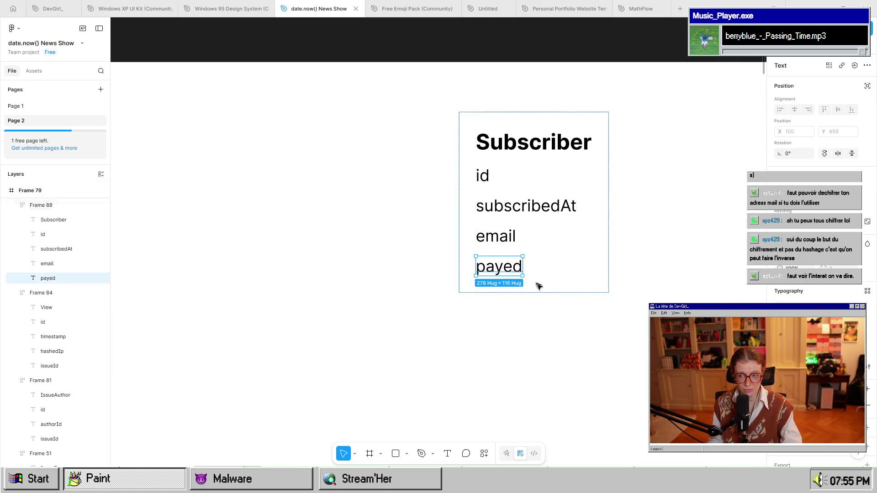
left_click(557, 367)
scroll(558, 366, "down", 1)
scroll(559, 352, "down", 5)
scroll(513, 348, "up", 5)
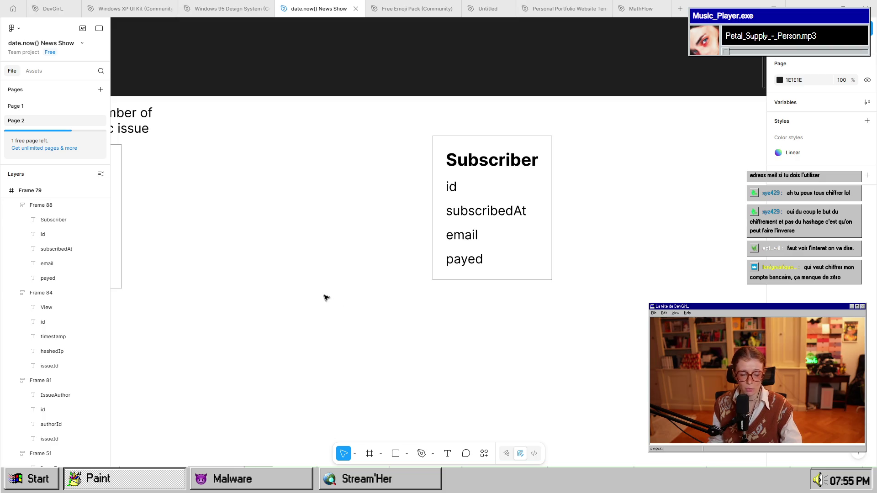
scroll(391, 296, "down", 5)
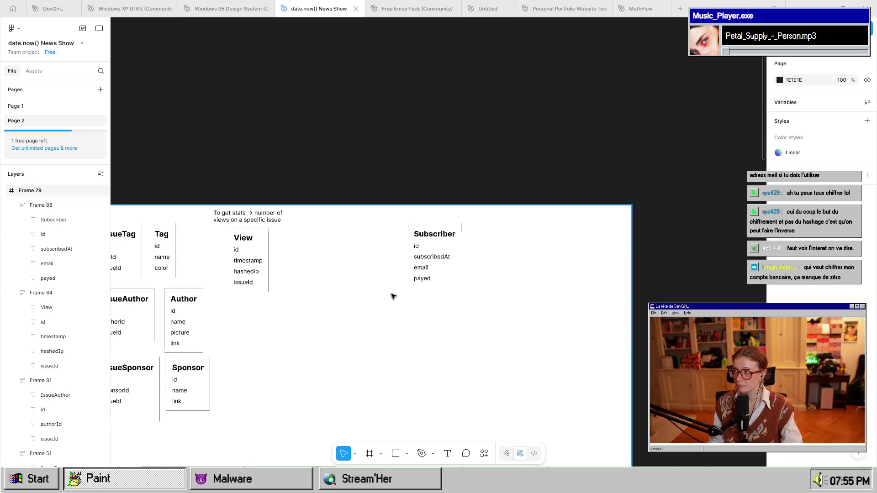
Rename the Subscriber table's payed field to supporter.
scroll(548, 269, "right", 5)
scroll(548, 269, "up", 3)
scroll(421, 304, "up", 5)
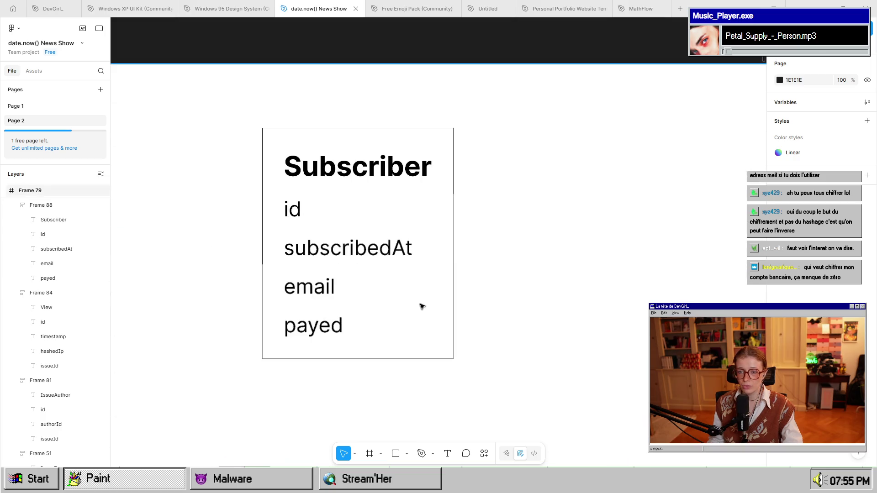
scroll(404, 277, "up", 2)
scroll(411, 347, "up", 3)
double_click(396, 333)
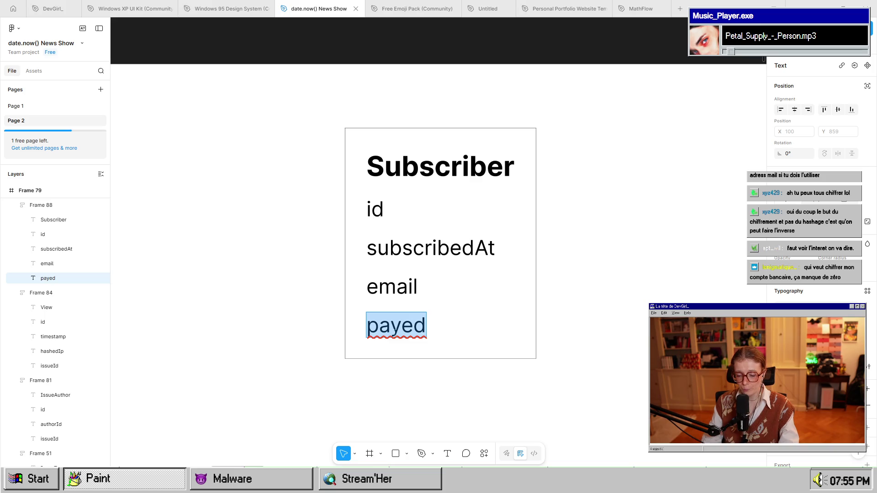
type("supporter")
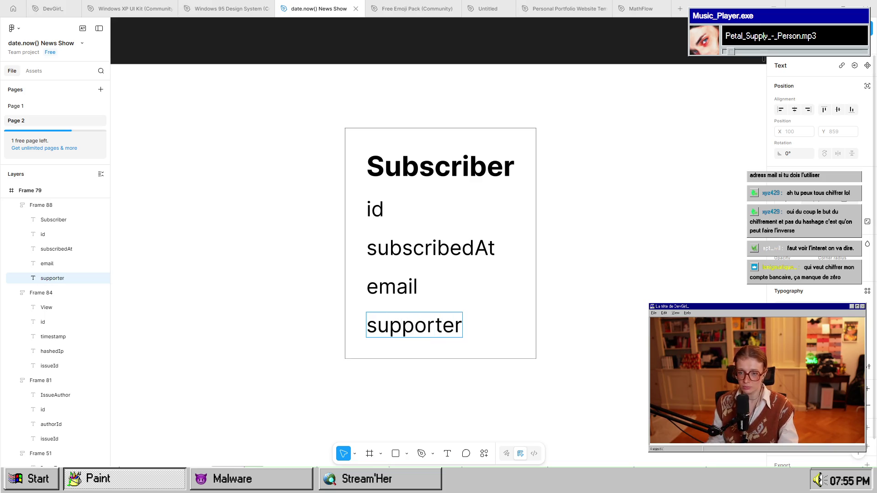
left_click(606, 307)
Change the supporter field to isSupporter by adding 'is' and capitalising the S.
scroll(601, 309, "down", 5)
scroll(464, 258, "right", 3)
scroll(463, 258, "down", 2)
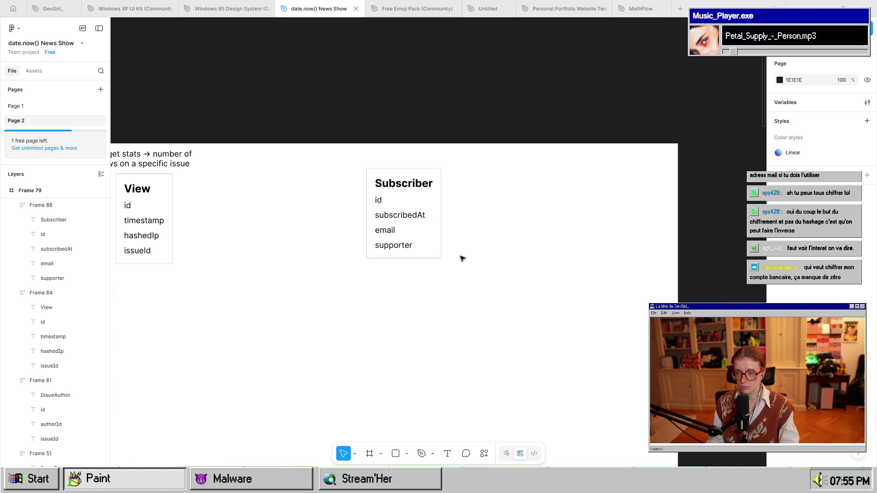
scroll(462, 274, "down", 3)
scroll(497, 292, "left", 4)
scroll(497, 292, "down", 2)
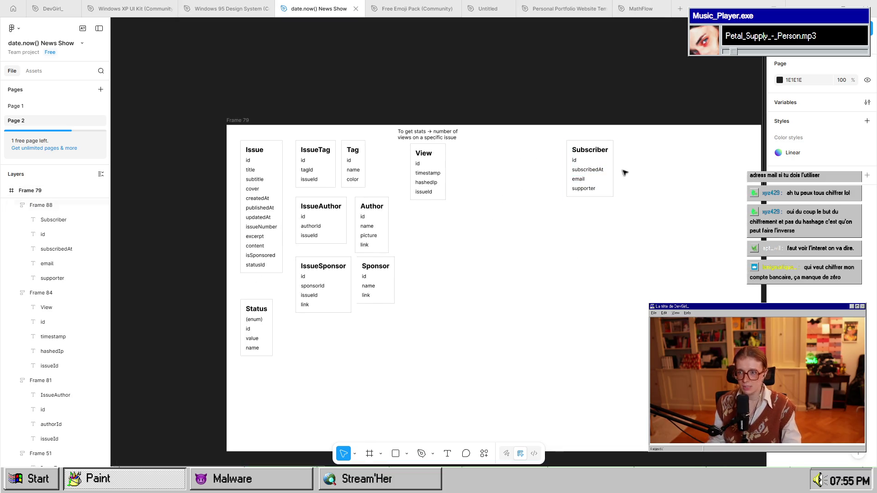
scroll(621, 173, "up", 5)
scroll(578, 219, "up", 2)
double_click(517, 242)
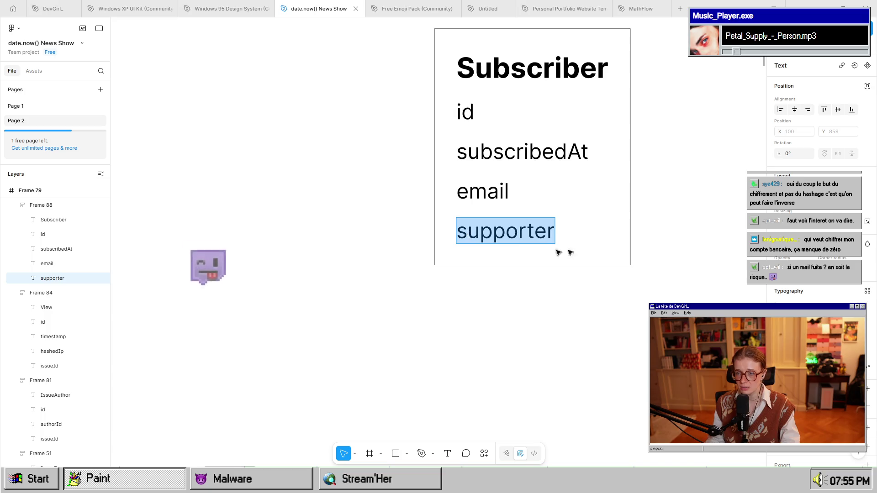
key("Left")
type("is")
key("Delete")
type("S")
key("Escape")
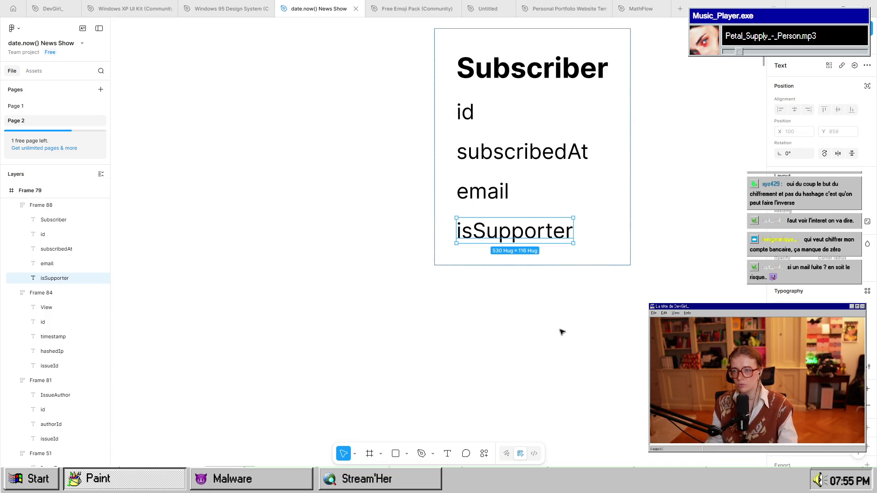
scroll(562, 332, "down", 5)
left_click(591, 348)
scroll(579, 260, "down", 2)
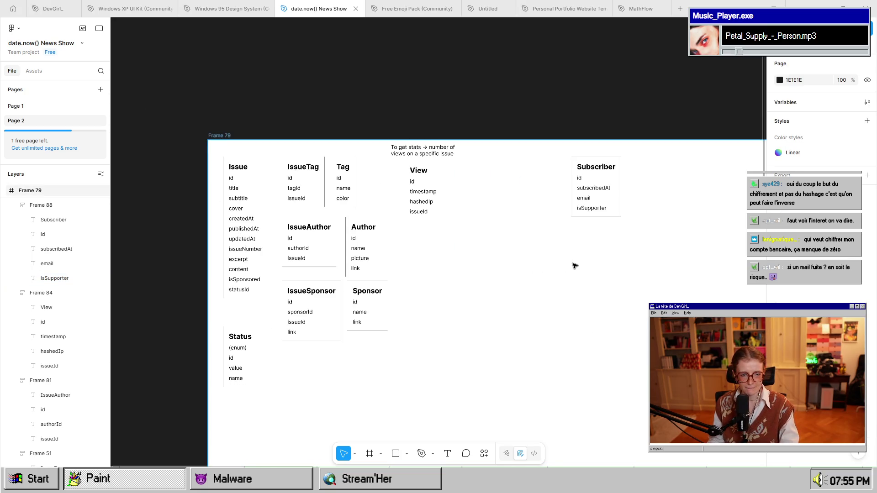
mouse_move(538, 335)
left_mouse_down()
mouse_move(502, 263)
mouse_move(497, 276)
left_mouse_up()
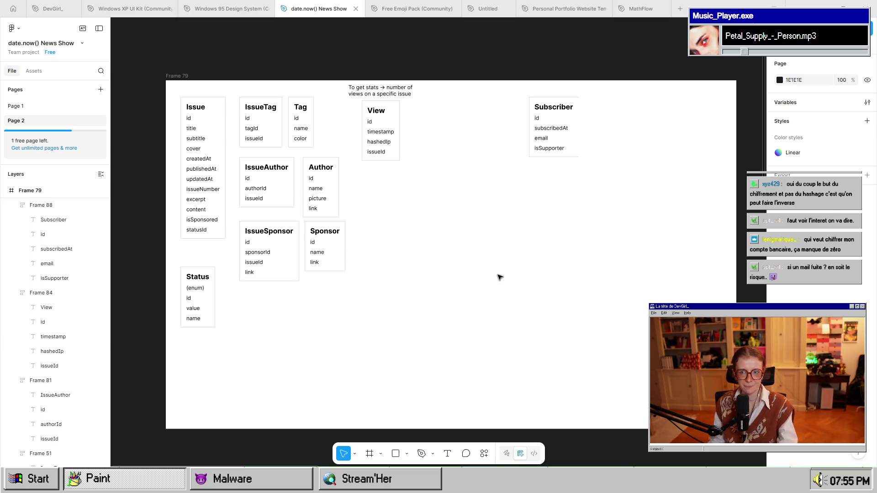
Move the Subscriber table further left within the schema.
left_click(569, 132)
mouse_move(567, 132)
left_mouse_down()
mouse_move(532, 145)
mouse_move(559, 131)
mouse_move(499, 139)
mouse_move(510, 137)
left_mouse_up()
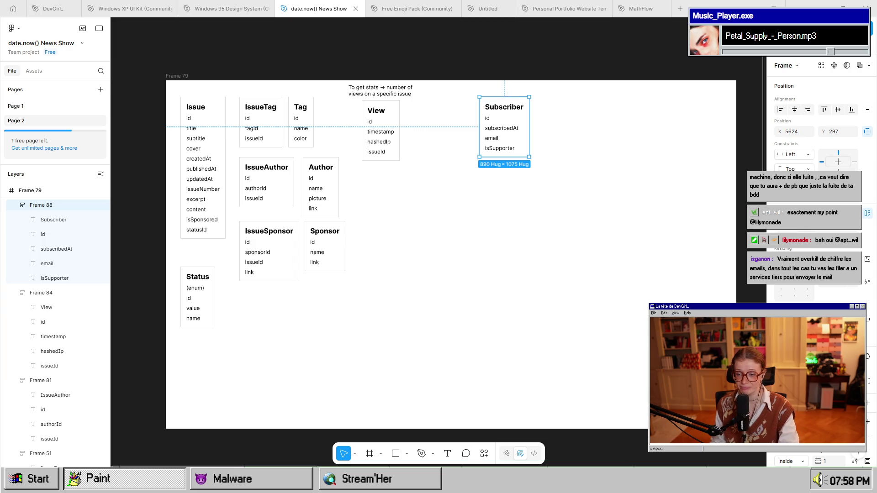
Search 'resend' in Firefox and open the Resend homepage, then return to Figma.
mouse_move(449, 479)
left_click(530, 445)
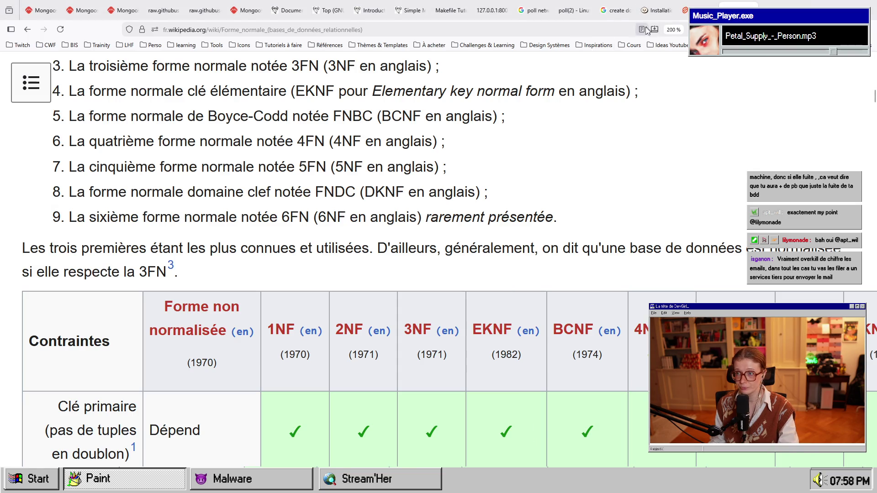
left_click(625, 29)
type("resend")
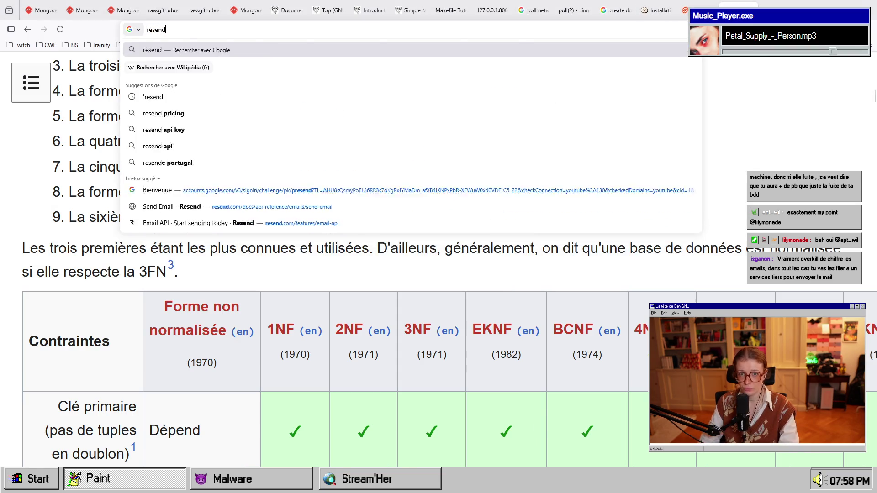
key("Return")
left_click(122, 154)
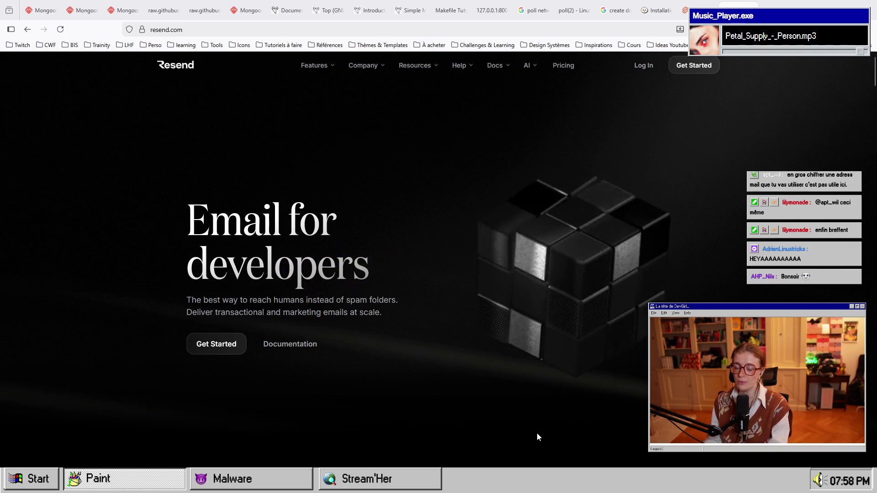
key("alt+Tab")
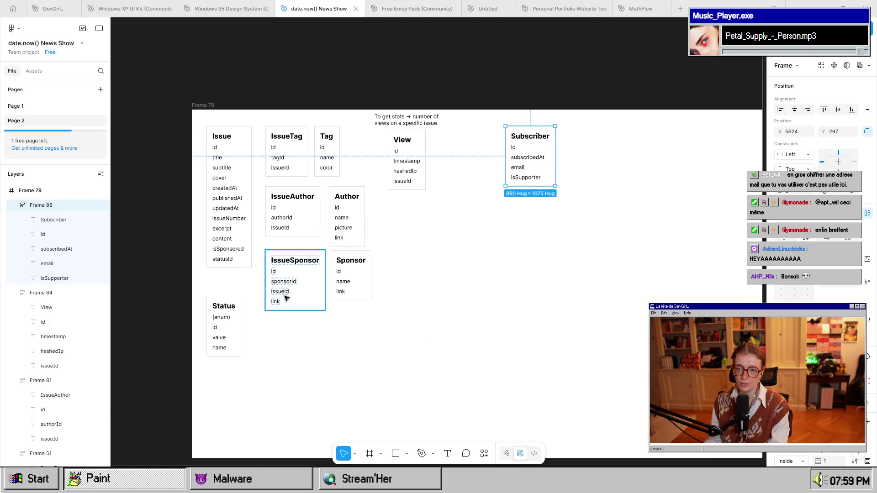
Shrink Frame 79 from 10231×6253 to 6782×4728 and zoom to fit the schema.
left_click(427, 385)
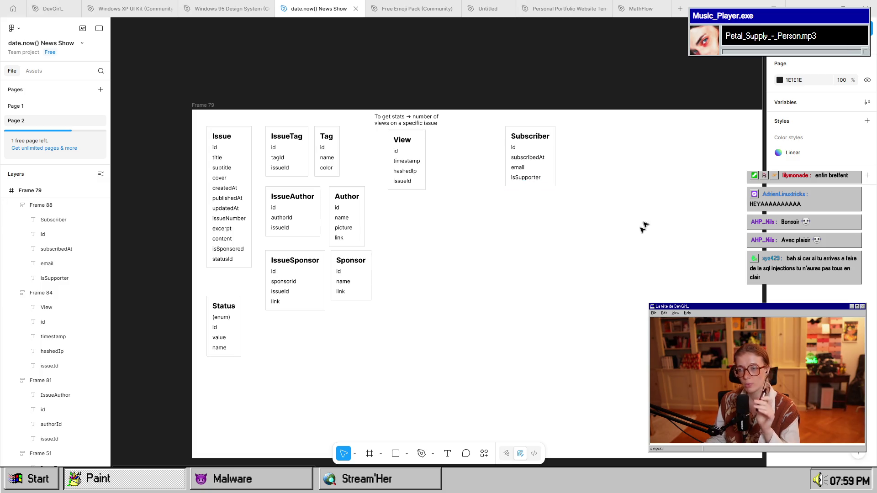
scroll(370, 306, "down", 10, "ctrl")
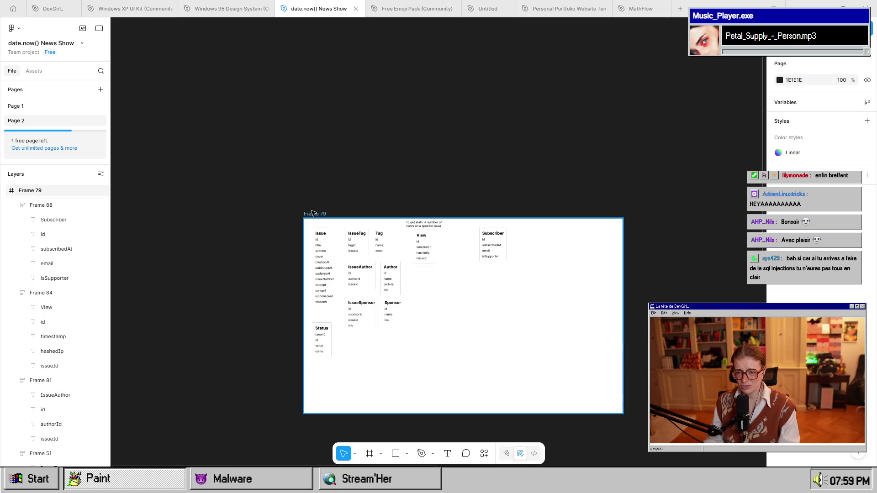
left_click(312, 213)
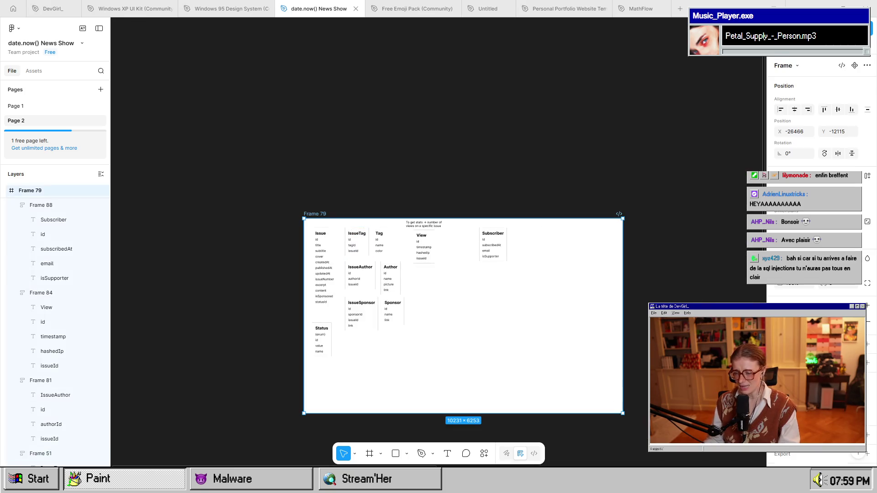
mouse_move(622, 414)
left_mouse_down()
mouse_move(536, 346)
mouse_move(535, 372)
mouse_move(516, 364)
left_mouse_up()
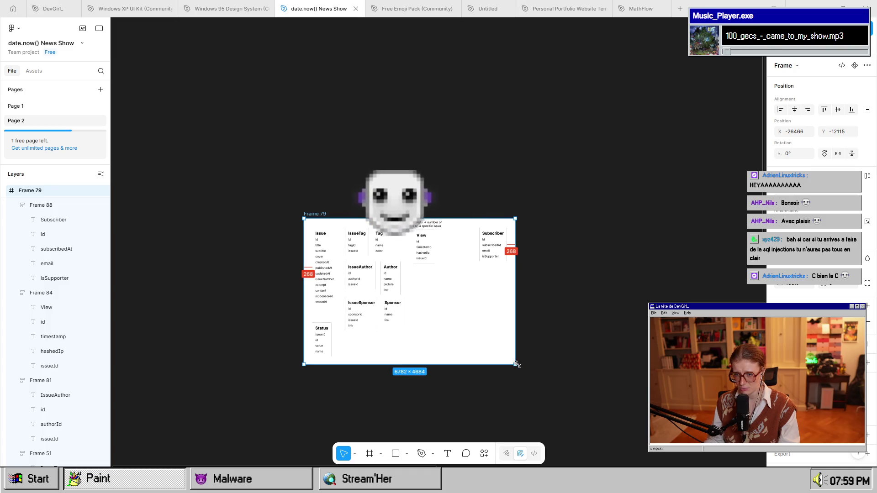
left_click(611, 333)
scroll(322, 271, "up", 5)
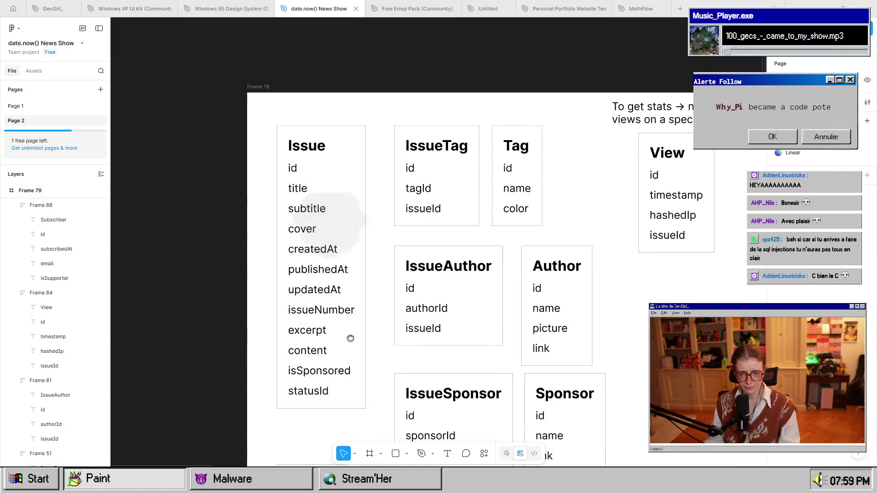
left_click_drag(348, 336, 283, 256)
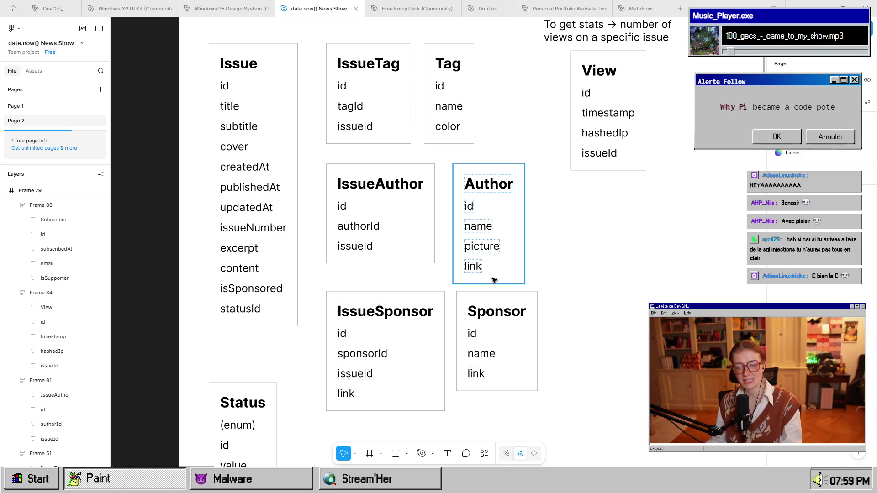
scroll(475, 319, "up", 3)
scroll(475, 320, "right", 5)
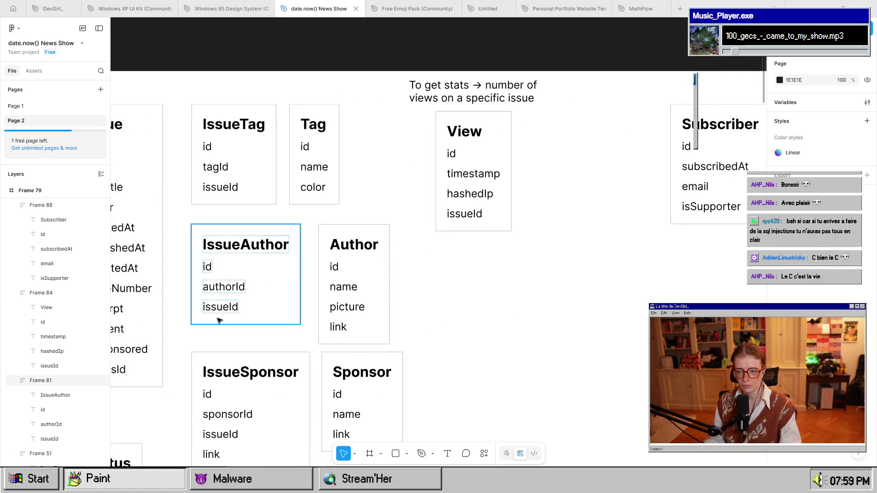
key("shift+1")
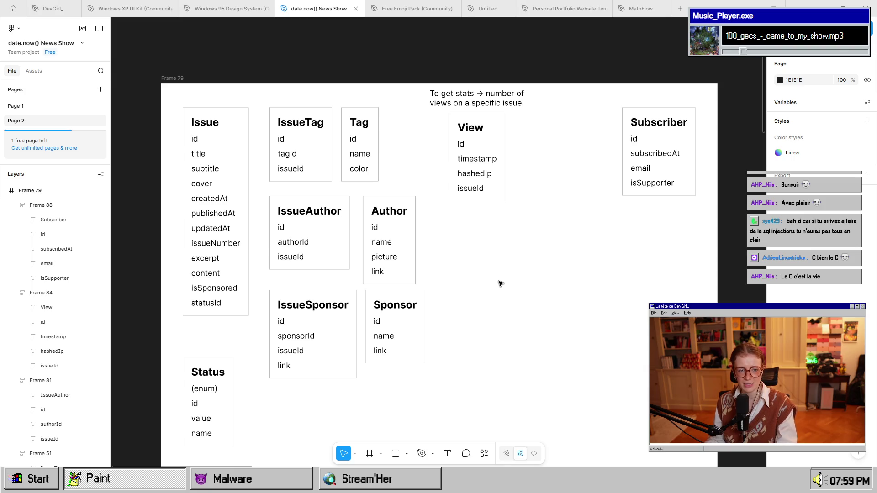
left_click_drag(460, 321, 450, 306)
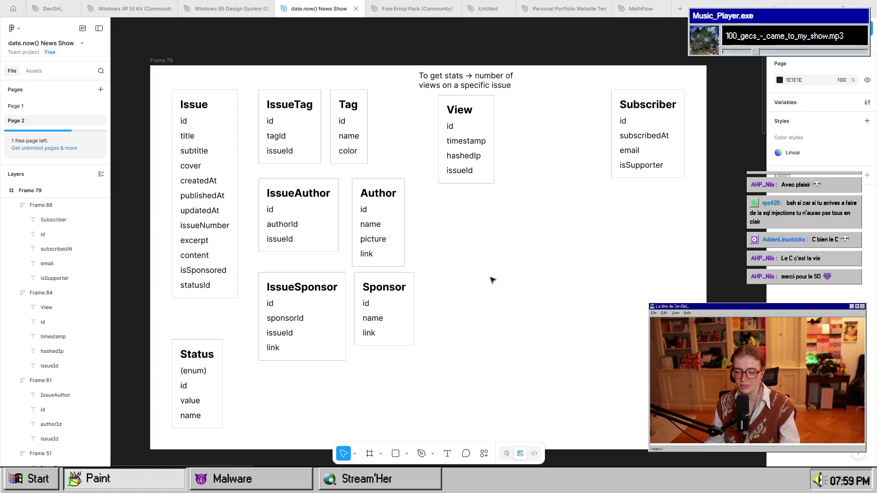
Duplicate the statusId field in the Issue table and name the copy numOpened.
scroll(495, 276, "down", 1)
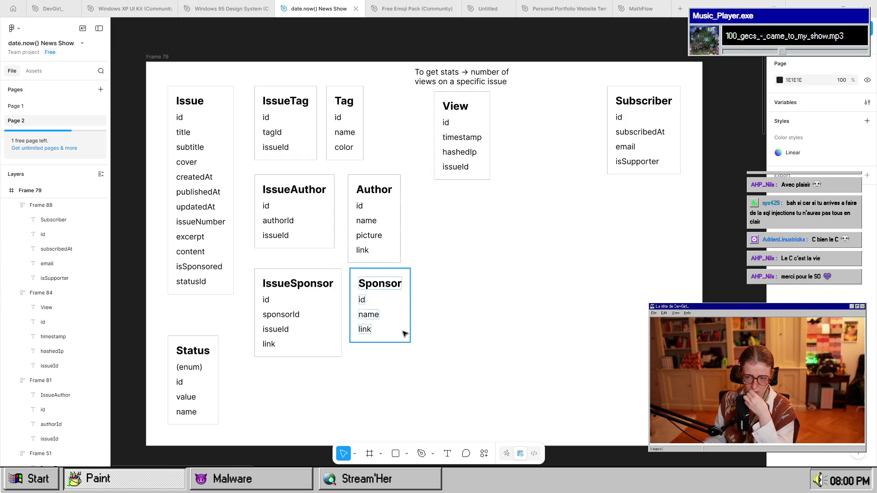
mouse_move(457, 390)
left_mouse_down()
mouse_move(440, 327)
mouse_move(470, 377)
mouse_move(479, 369)
left_mouse_up()
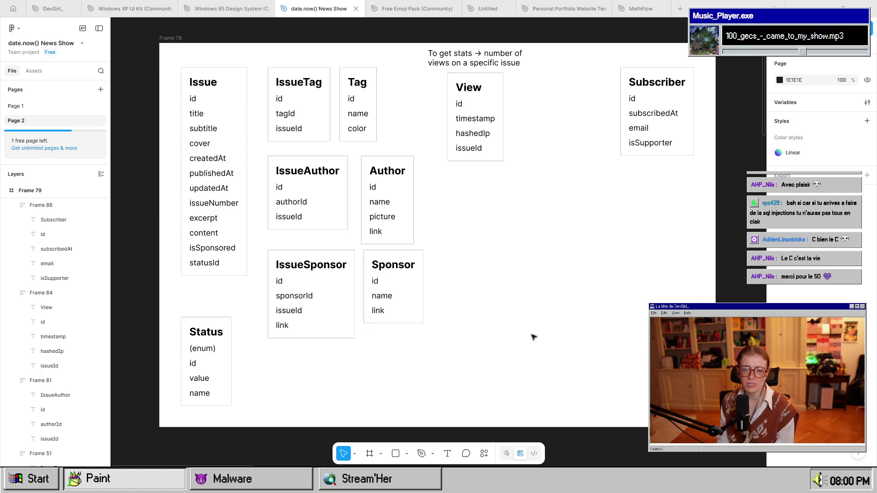
double_click(205, 264)
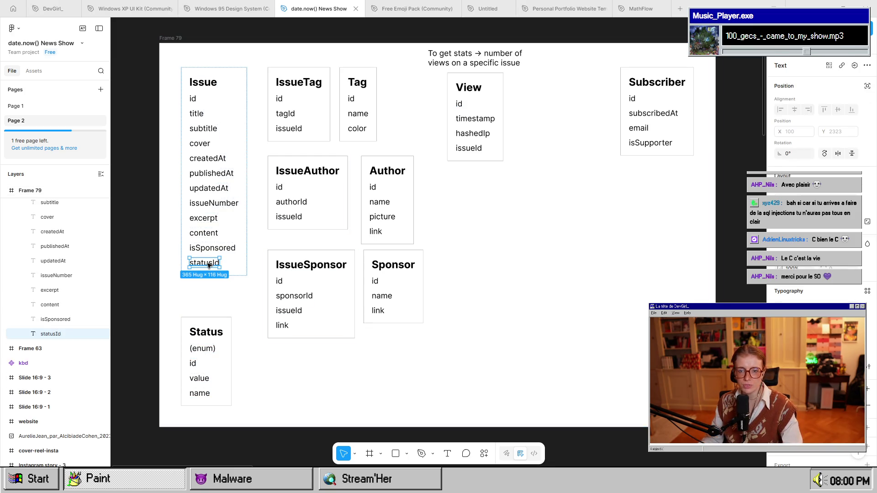
key("ctrl+d")
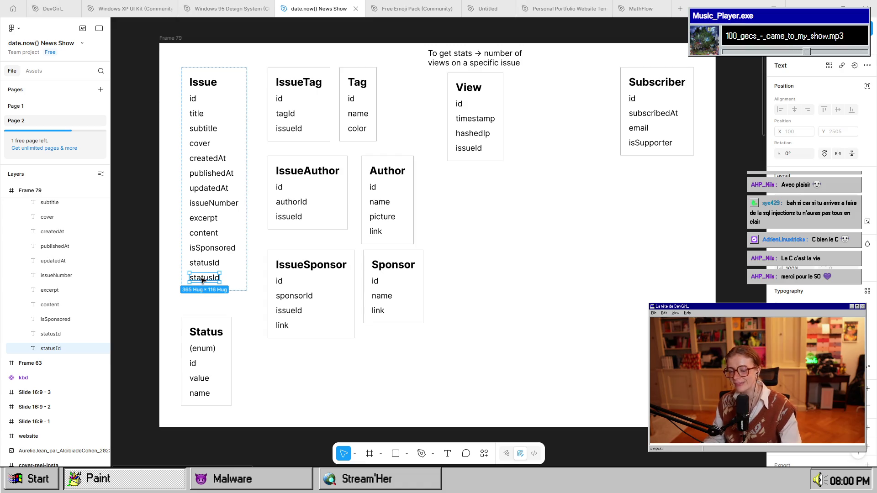
double_click(203, 279)
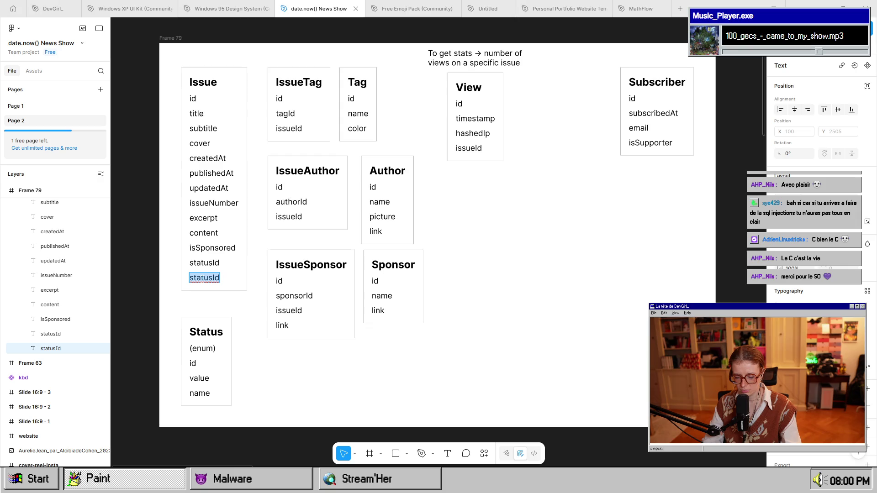
type("numOpened")
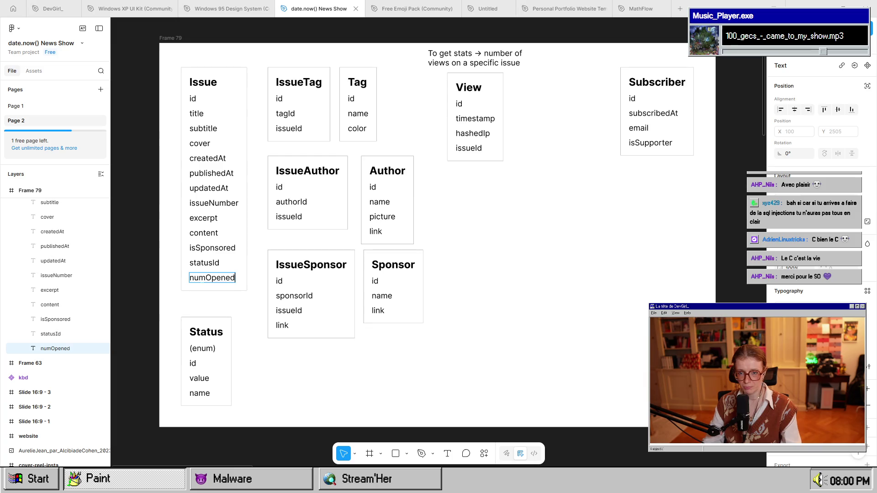
key("Escape")
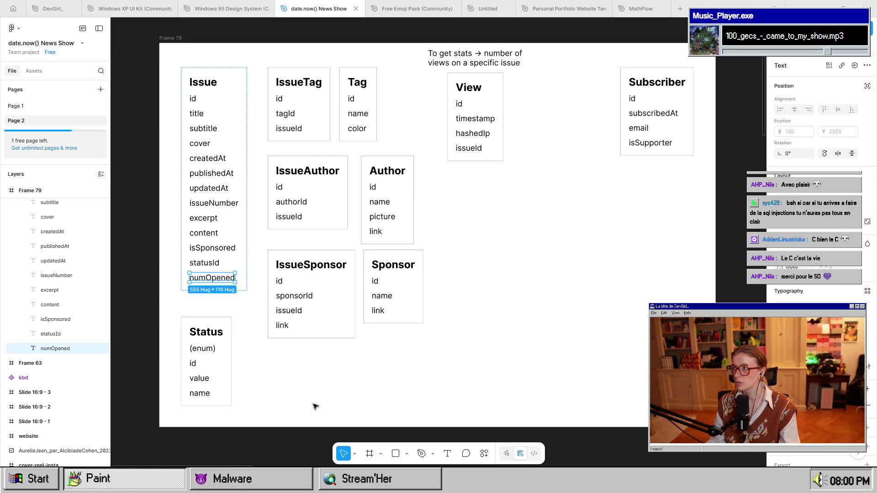
Rename the new Issue field to totalOpened, then to openedTotal.
mouse_move(457, 304)
left_mouse_down()
mouse_move(464, 297)
mouse_move(464, 335)
mouse_move(495, 340)
mouse_move(489, 283)
mouse_move(385, 354)
mouse_move(475, 341)
mouse_move(563, 293)
mouse_move(464, 351)
mouse_move(503, 364)
mouse_move(487, 317)
left_mouse_up()
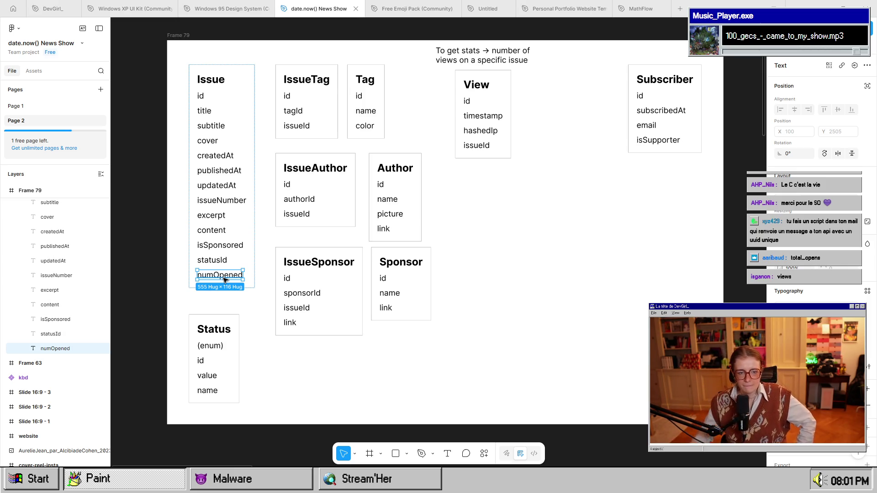
double_click(224, 277)
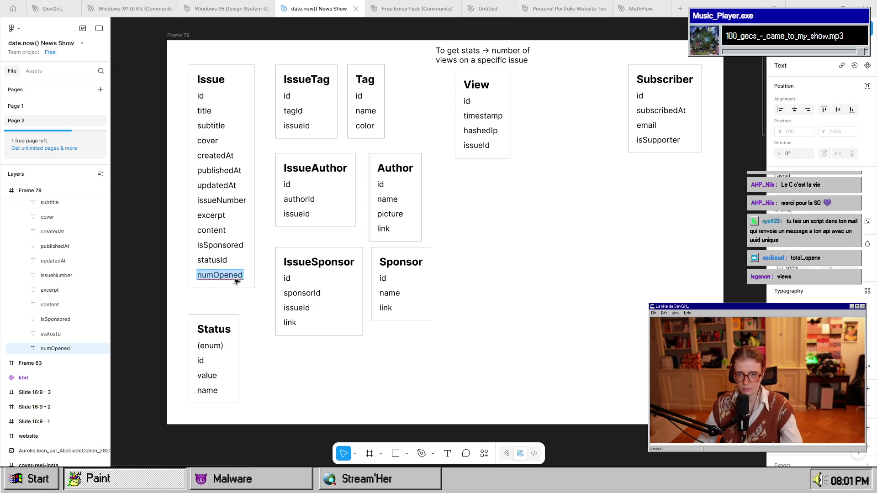
type("total")
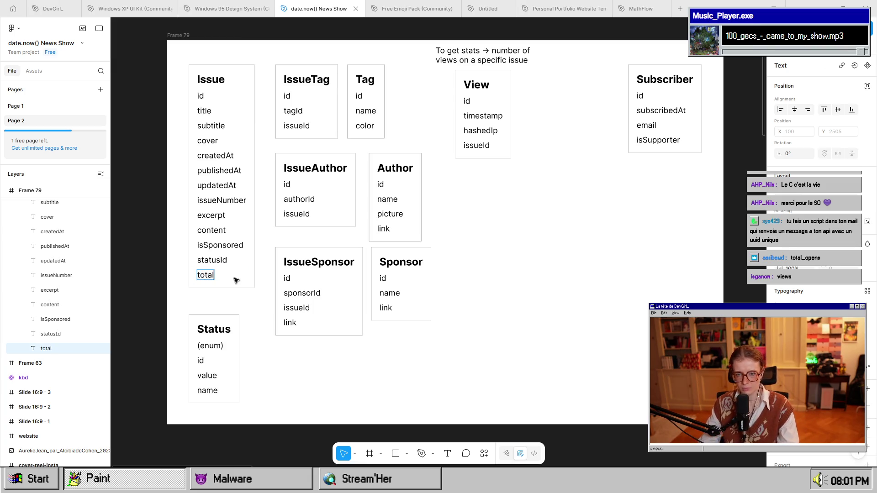
type("Opened")
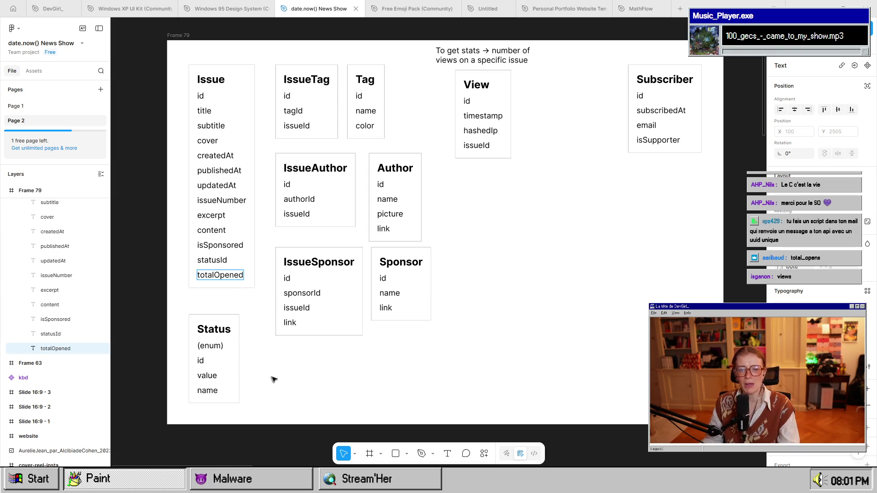
left_click(302, 374)
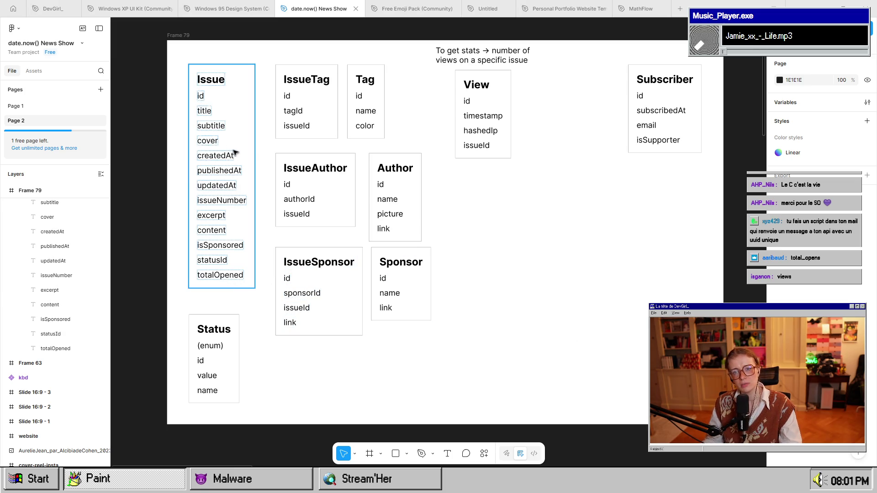
double_click(218, 280)
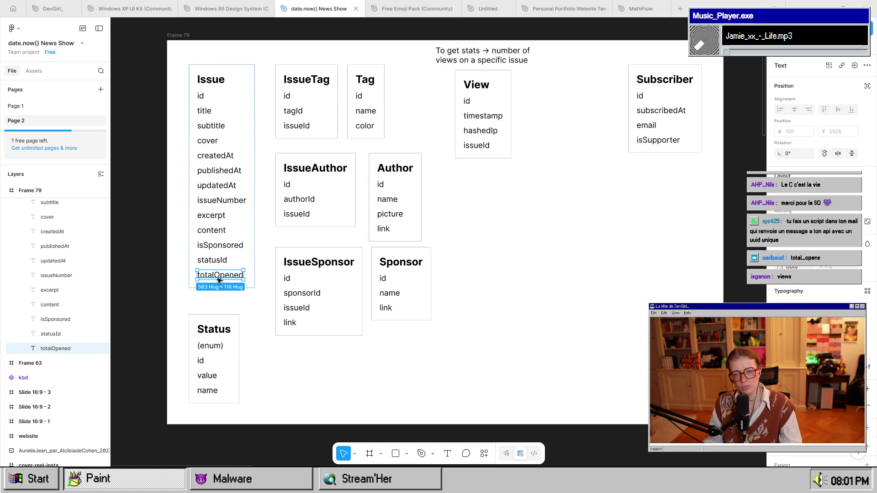
type("openedTotal")
key("Escape")
left_click(333, 350)
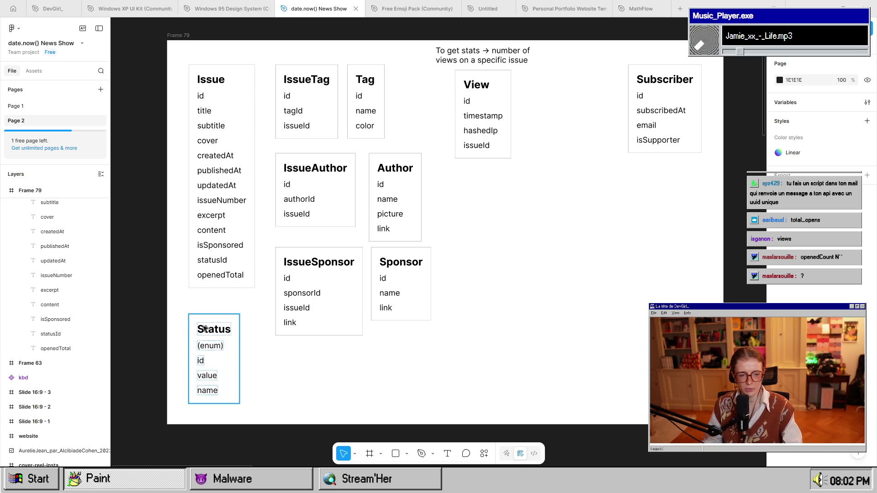
Rename the openedTotal field to openedCount.
left_click(231, 277)
double_click(231, 277)
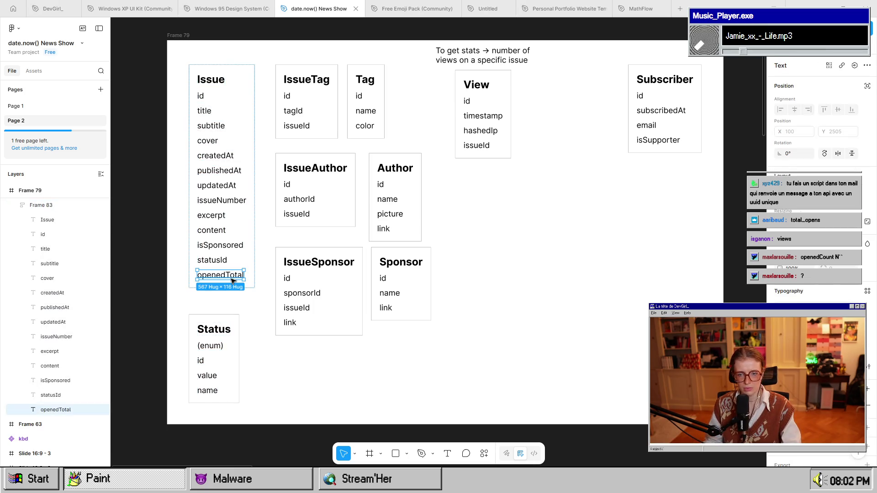
key("Right")
key("shift+Left")
key("shift+Left")
key("shift+Left")
type("Count")
left_click(325, 405)
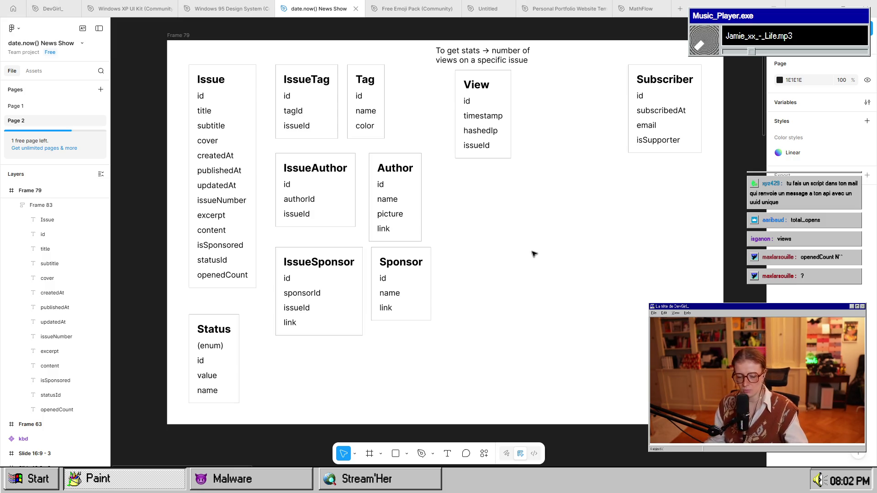
key("alt+Tab")
key("alt+Tab")
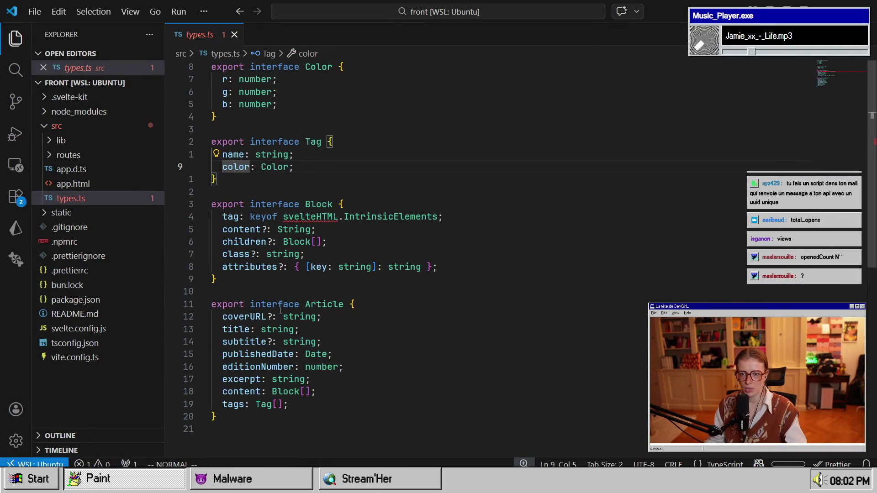
Select the whole Block interface in types.ts, then return to Figma.
key("j")
key("j")
key("j")
key("w")
key("w")
key("w")
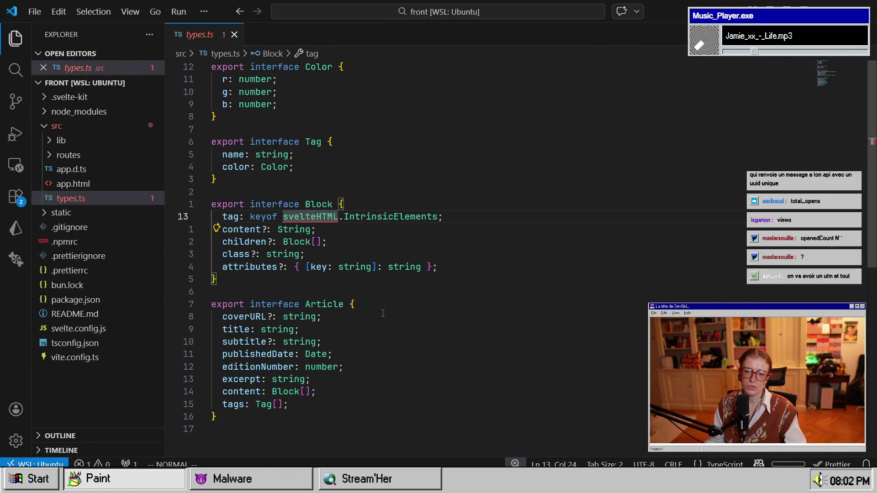
left_click_drag(383, 313, 283, 216)
mouse_move(218, 279)
left_mouse_down()
mouse_move(283, 241)
mouse_move(305, 204)
mouse_move(207, 206)
left_mouse_up()
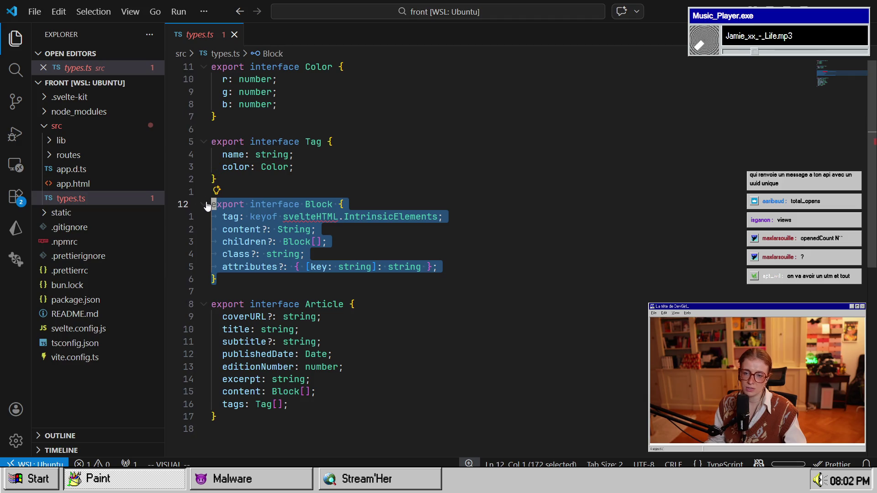
key("alt+Tab")
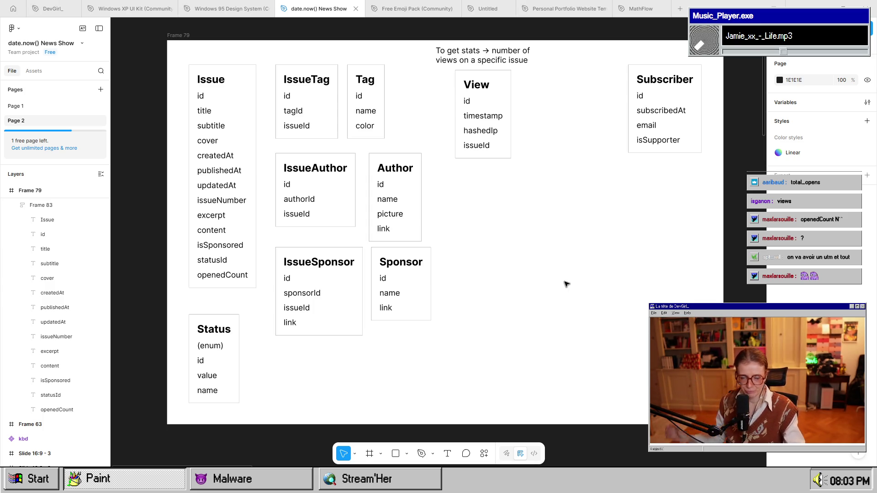
Duplicate the Issue table's id field and rename the copy to slug.
double_click(201, 96)
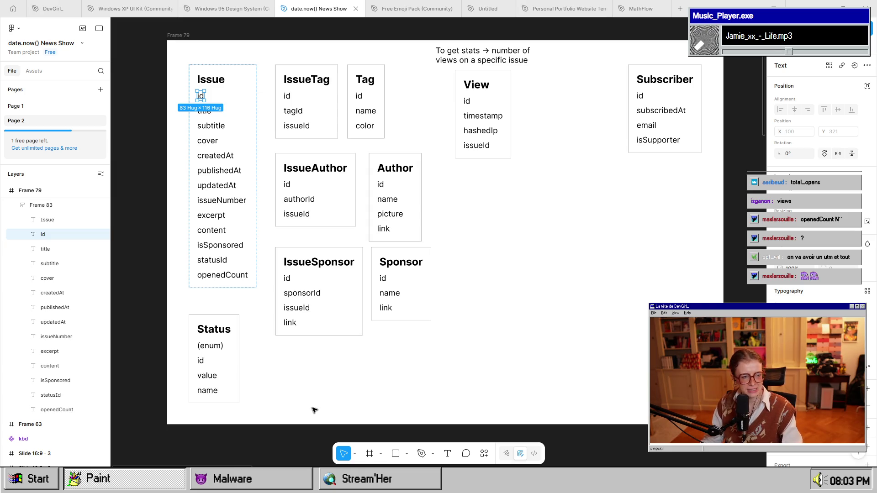
key("ctrl+d")
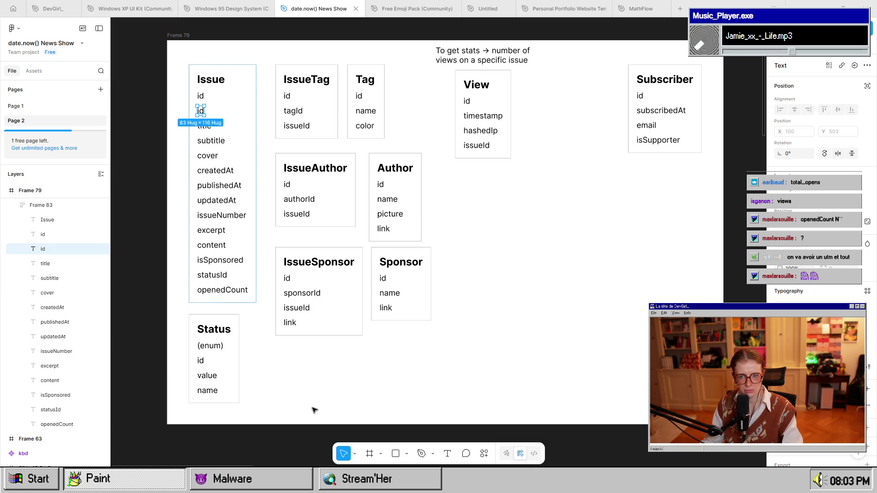
double_click(201, 111)
type("slug")
key("Escape")
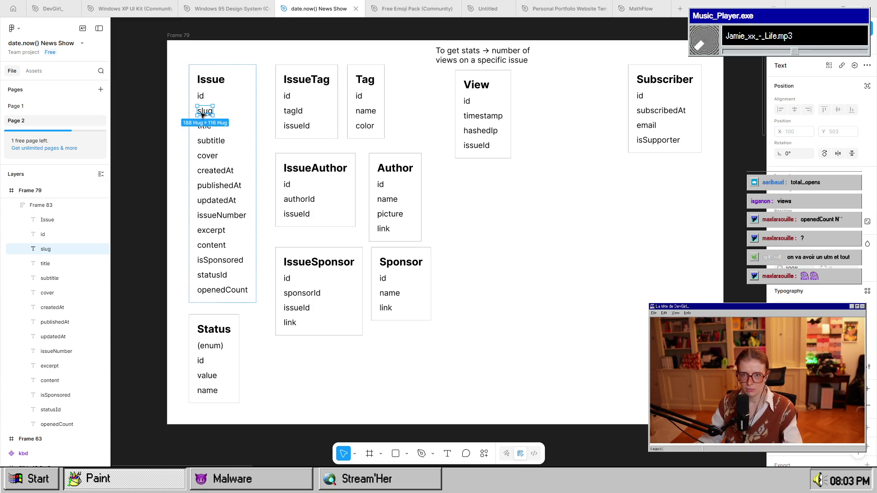
left_click(263, 144)
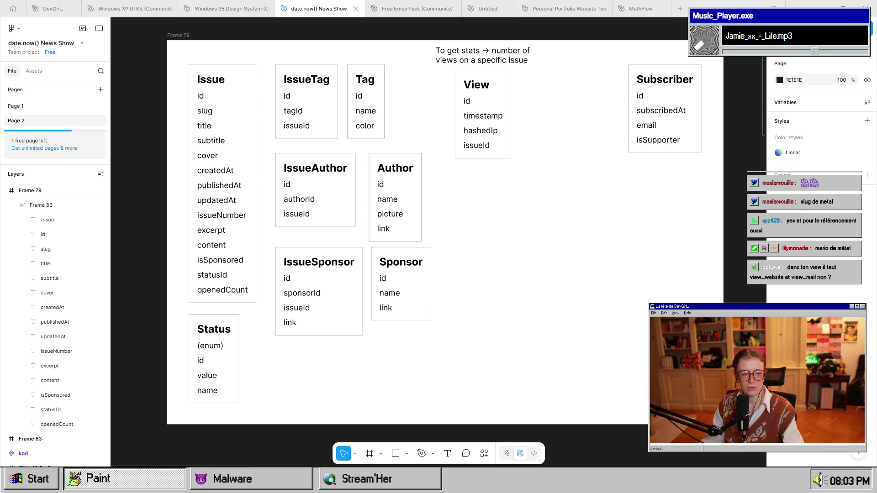
Insert 'Mail' into the openedCount field so it reads openedMailCount.
double_click(229, 292)
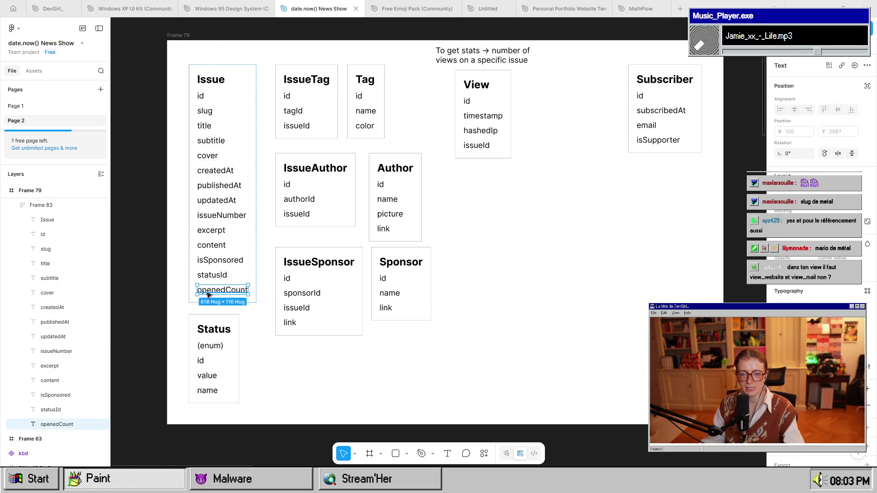
double_click(235, 292)
left_click(225, 291)
type("Mail")
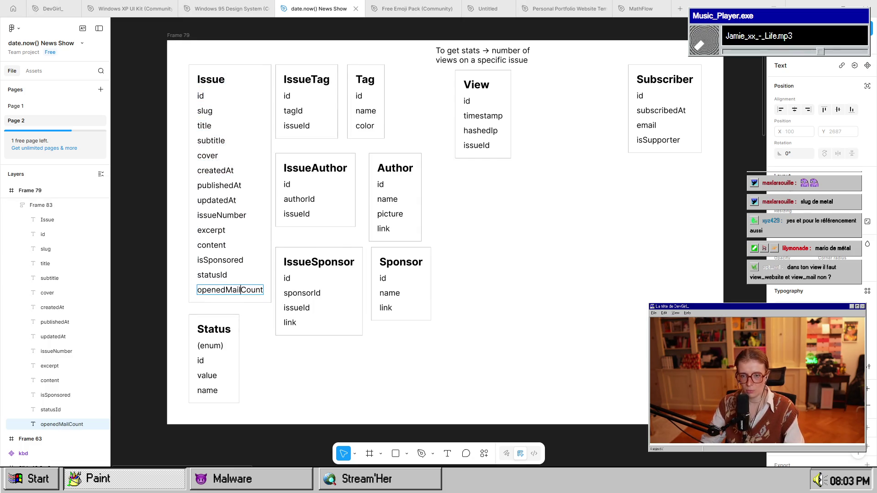
left_click(338, 369)
left_click(199, 220)
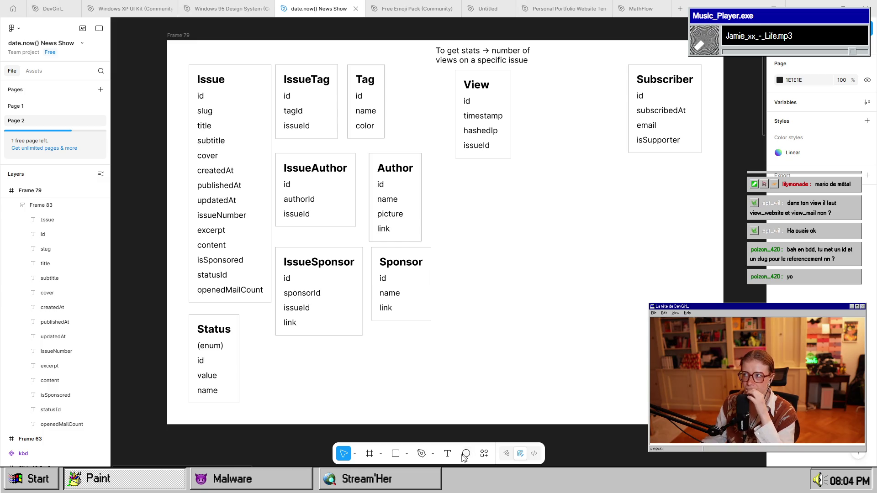
scroll(469, 392, "up", 1)
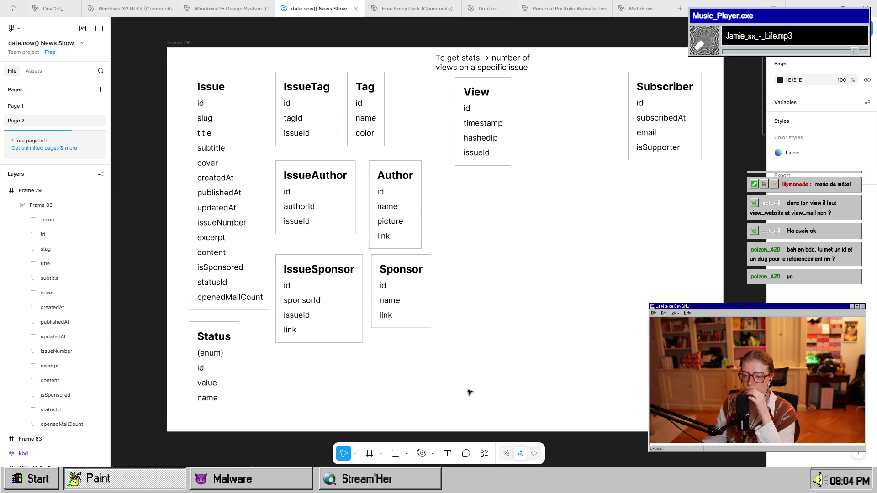
scroll(469, 392, "down", 1)
scroll(470, 392, "up", 1)
scroll(469, 392, "down", 1)
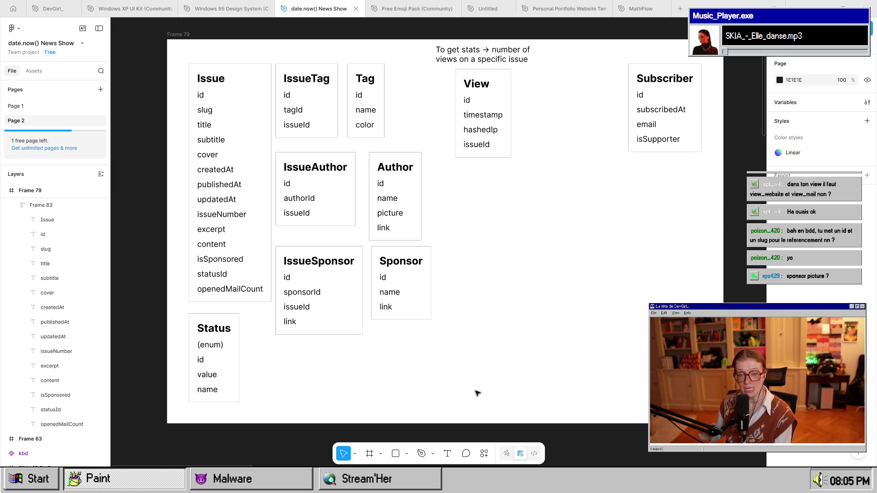
Copy the Sponsor table to below the View table and title it Media.
left_click(258, 192)
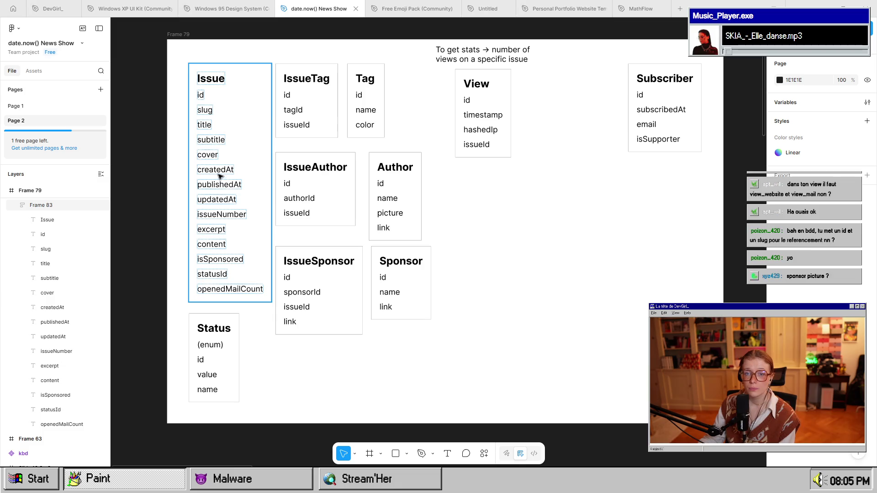
left_click(207, 155)
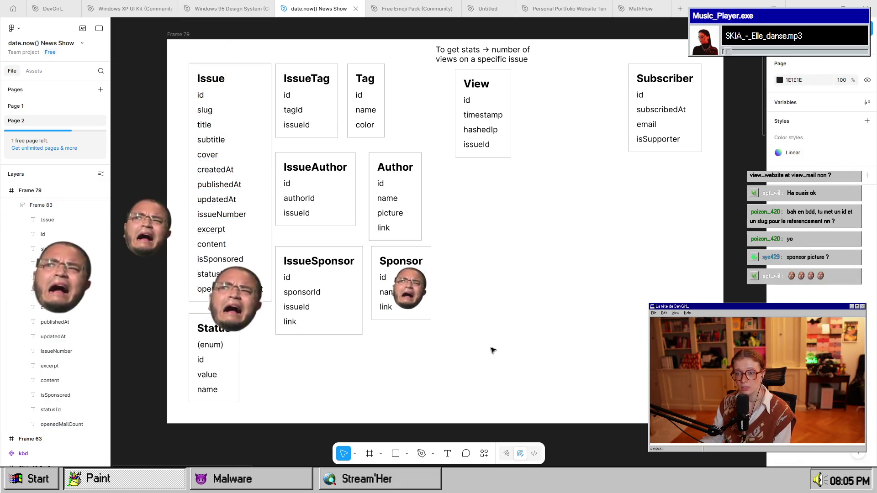
left_click(411, 297)
mouse_move(412, 297)
left_mouse_down()
mouse_move(584, 205)
mouse_move(572, 219)
left_mouse_up()
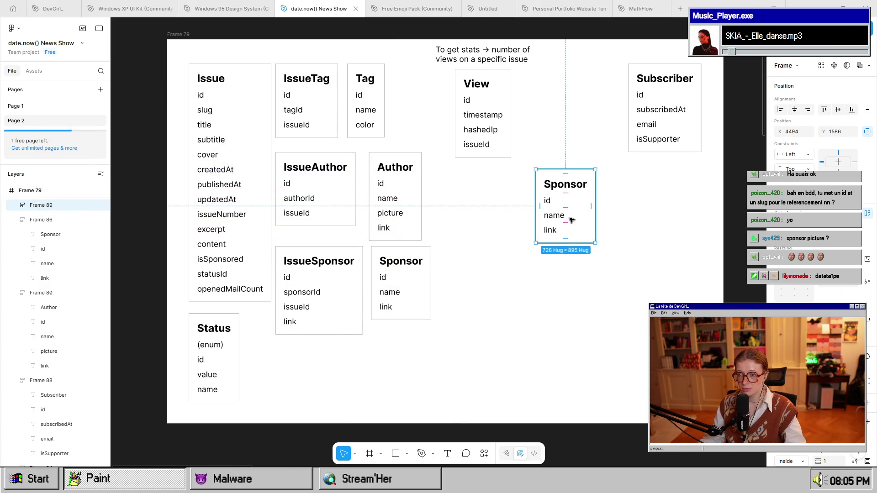
double_click(571, 184)
type("Media")
key("Escape")
key("Tab")
key("Tab")
key("Return")
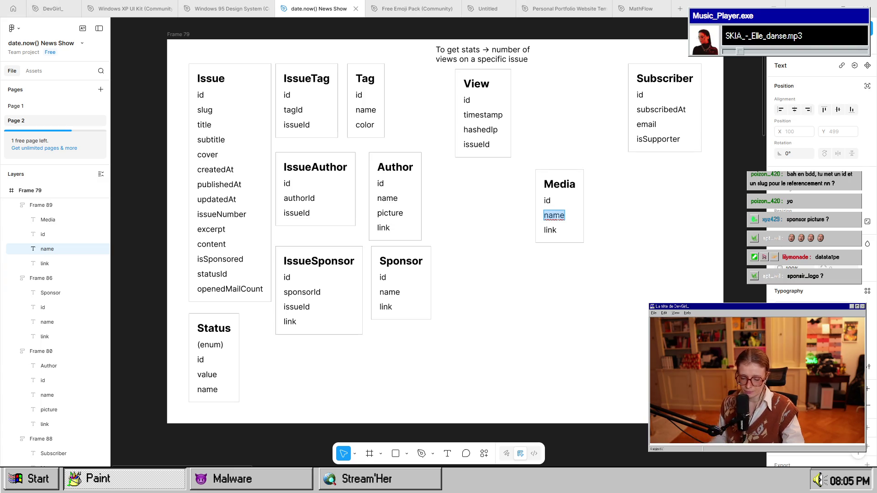
Rename the copied fields to textAlternatif and url.
type("textA")
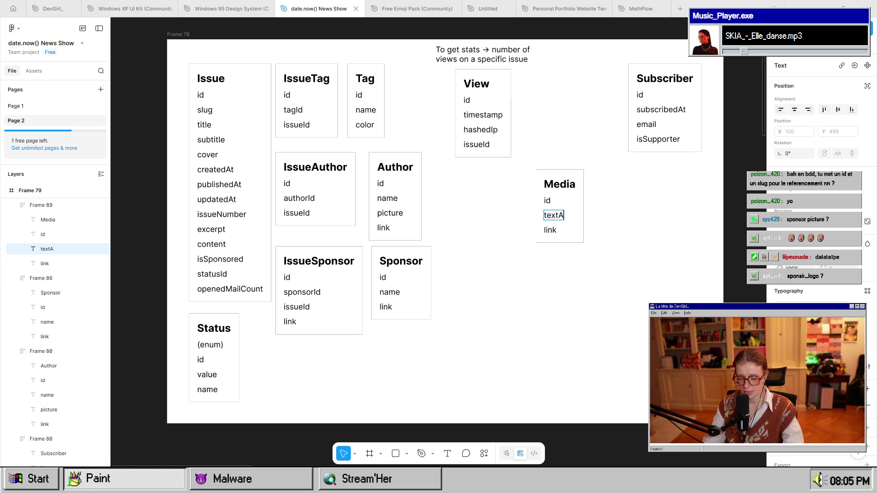
type("lternatif")
key("Escape")
key("Tab")
key("Return")
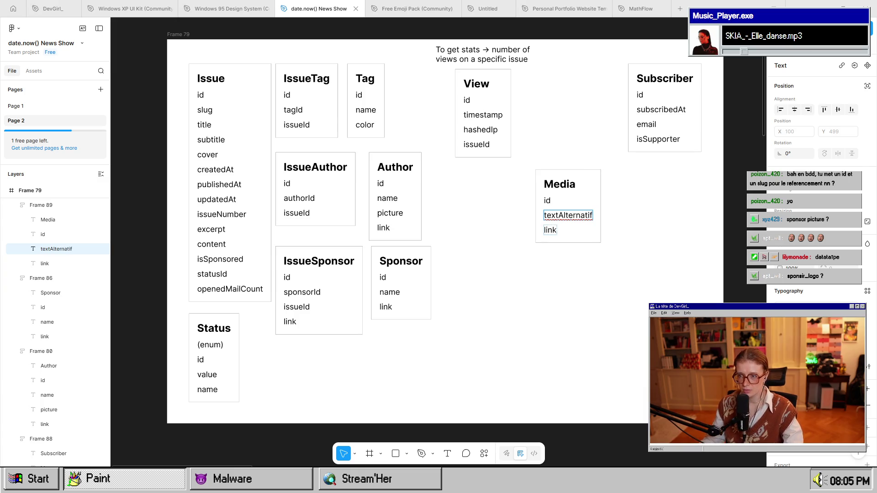
type("url")
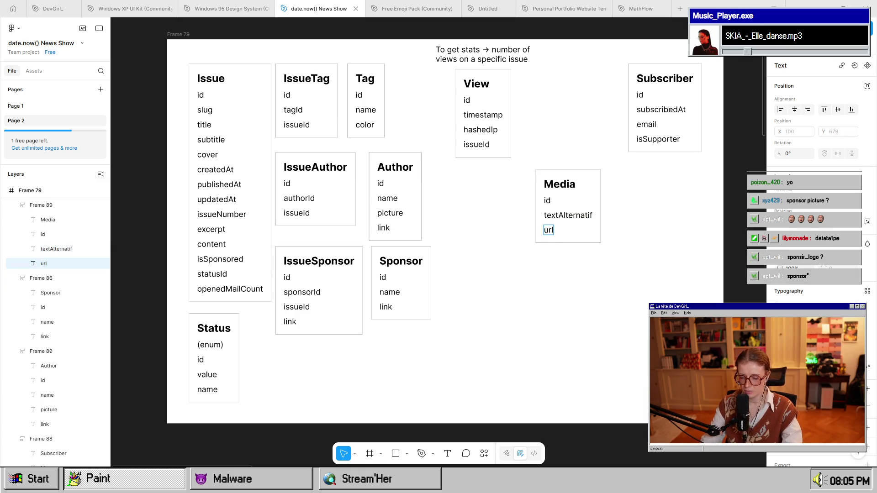
key("Escape")
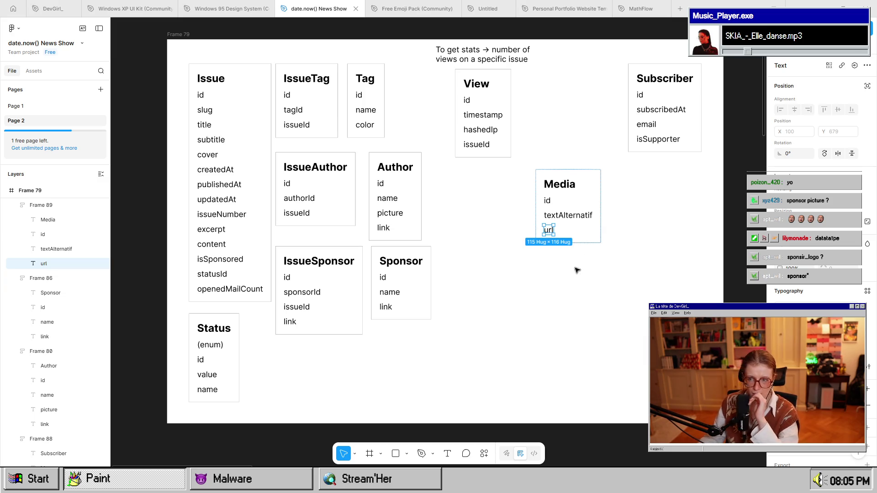
Add width and height fields below url in the Media table.
key("ctrl+d")
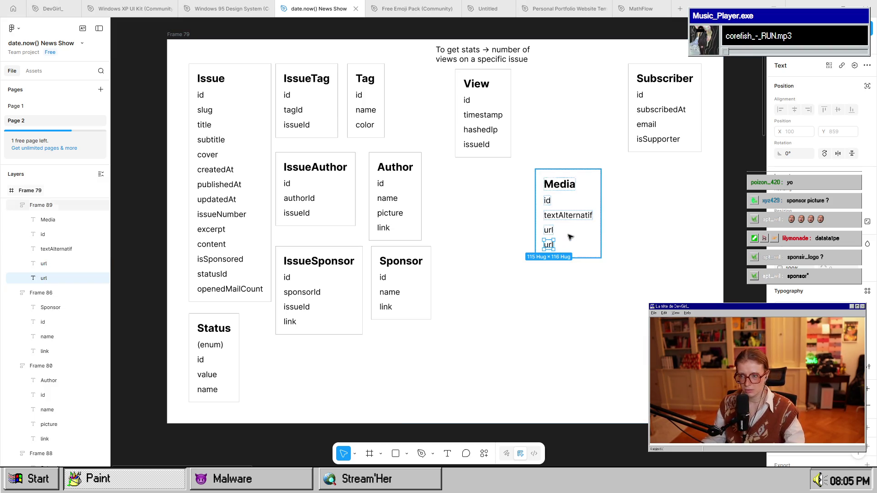
key("Return")
type("width")
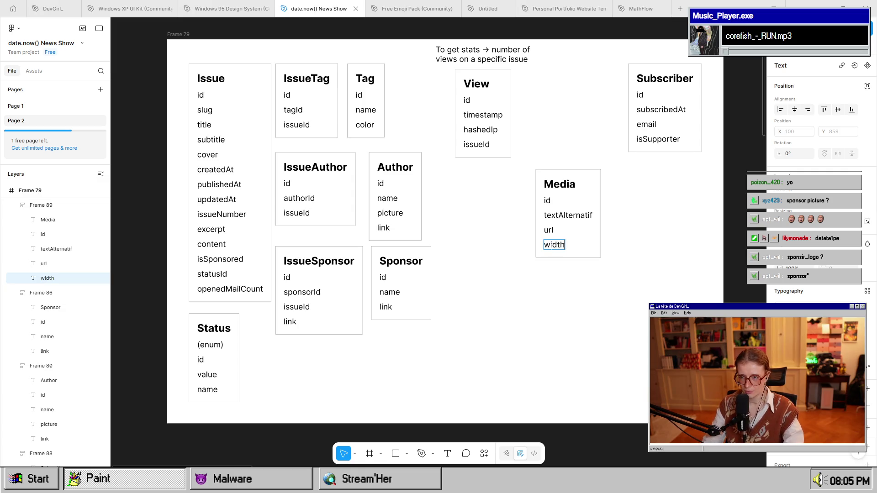
key("Escape")
key("ctrl+d")
key("Return")
type("height")
key("Escape")
key("Escape")
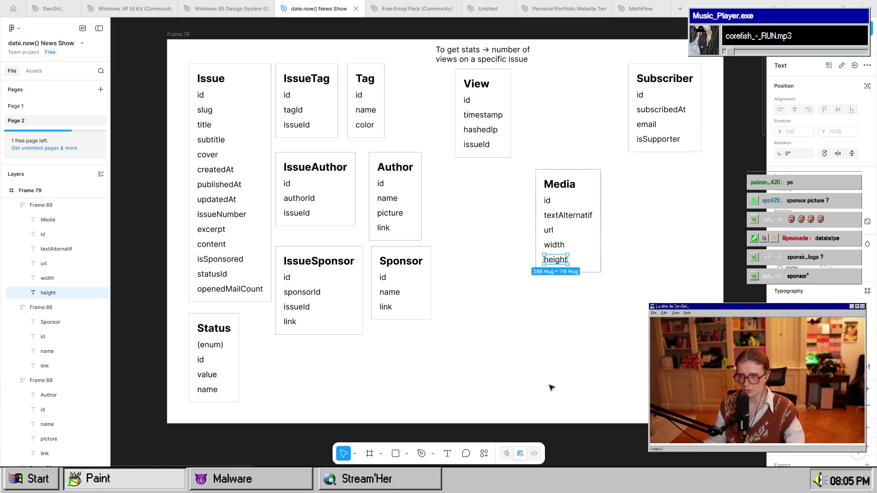
left_click(550, 391)
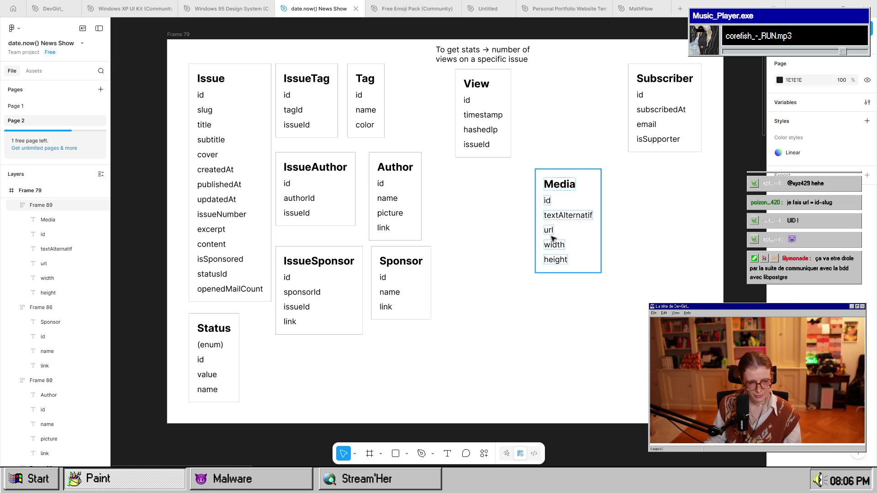
left_click(454, 279)
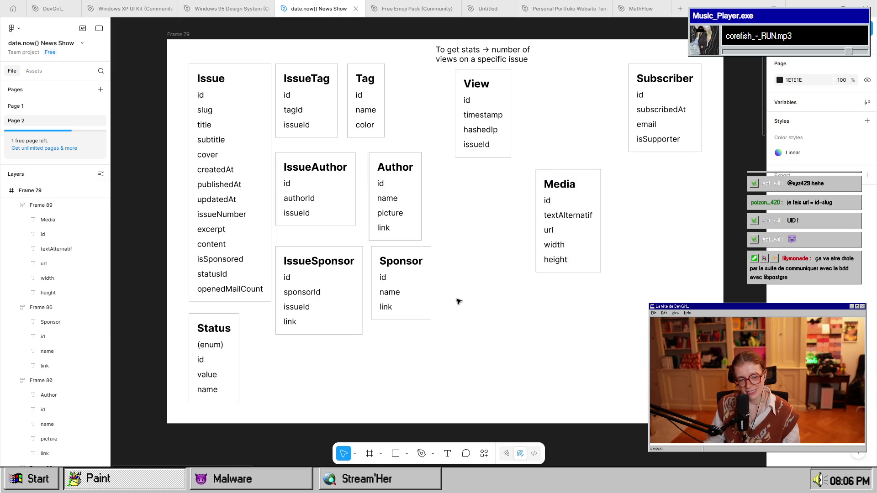